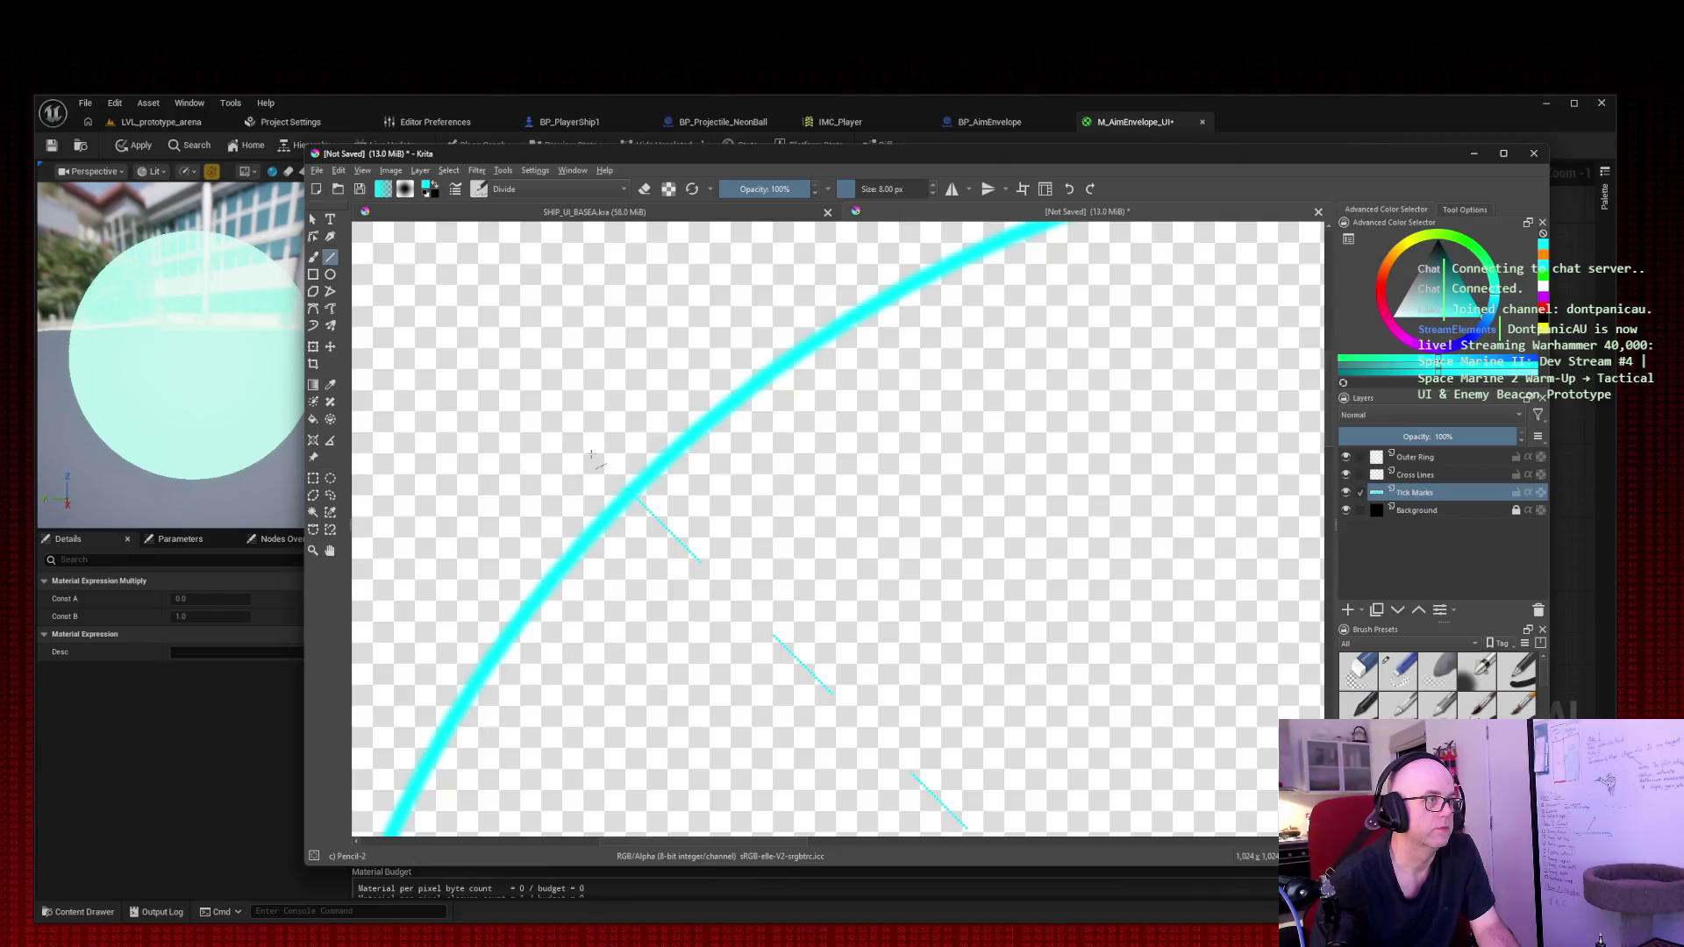
Step: Draw short cyan ticks on the ring's upper-left, top and right side, and where the horizontal line meets it
{"action": "left_click_drag", "start_coordinate": [624, 488], "coordinate": [607, 472]}
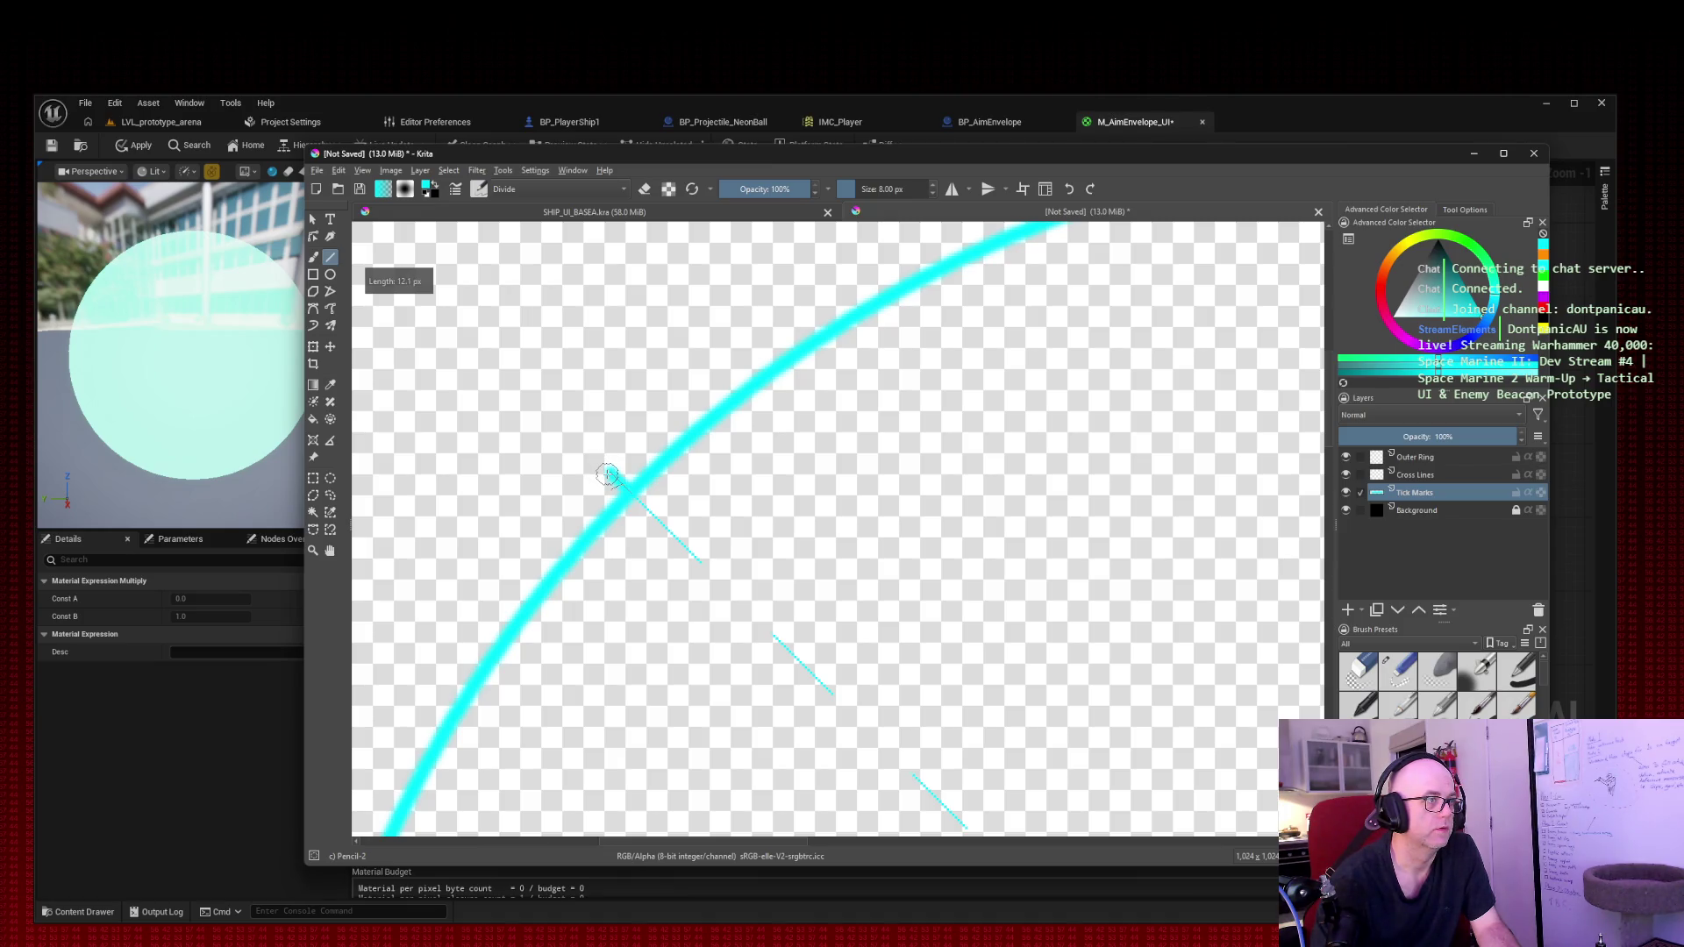
{"action": "key", "text": "5"}
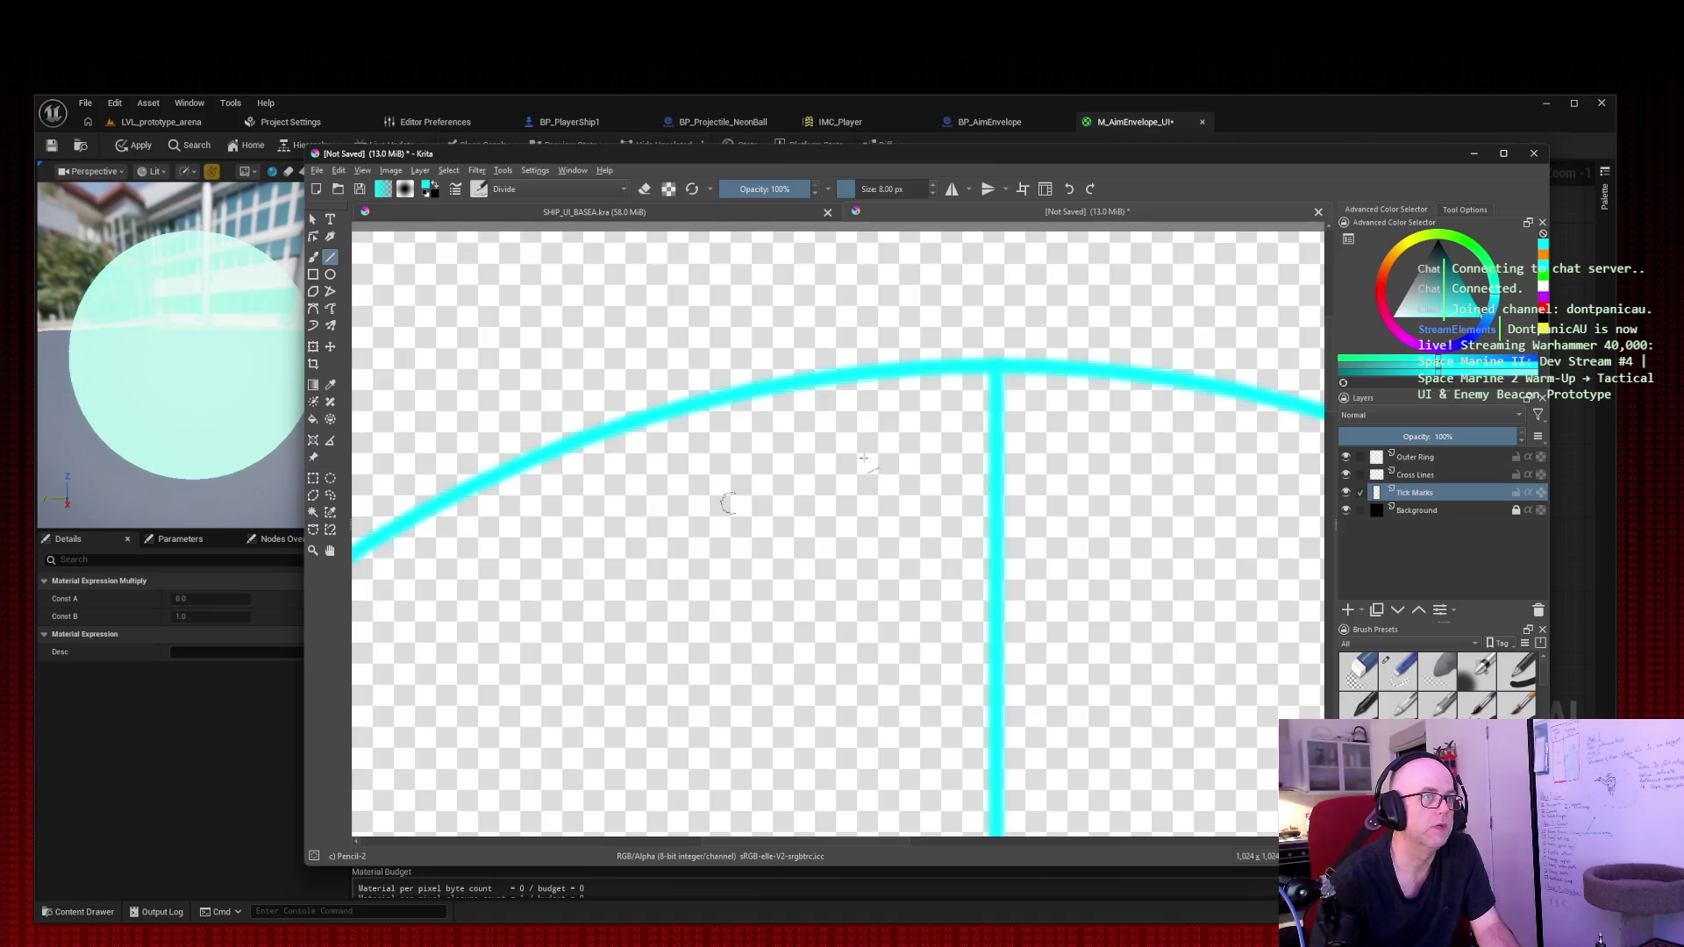
{"action": "left_click_drag", "start_coordinate": [994, 366], "coordinate": [994, 310]}
{"action": "left_click_drag", "start_coordinate": [1255, 506], "coordinate": [900, 342]}
{"action": "left_click_drag", "start_coordinate": [778, 422], "coordinate": [802, 396]}
{"action": "scroll", "coordinate": [842, 456], "scroll_direction": "right", "scroll_amount": 5}
{"action": "scroll", "coordinate": [842, 456], "scroll_direction": "down", "scroll_amount": 10}
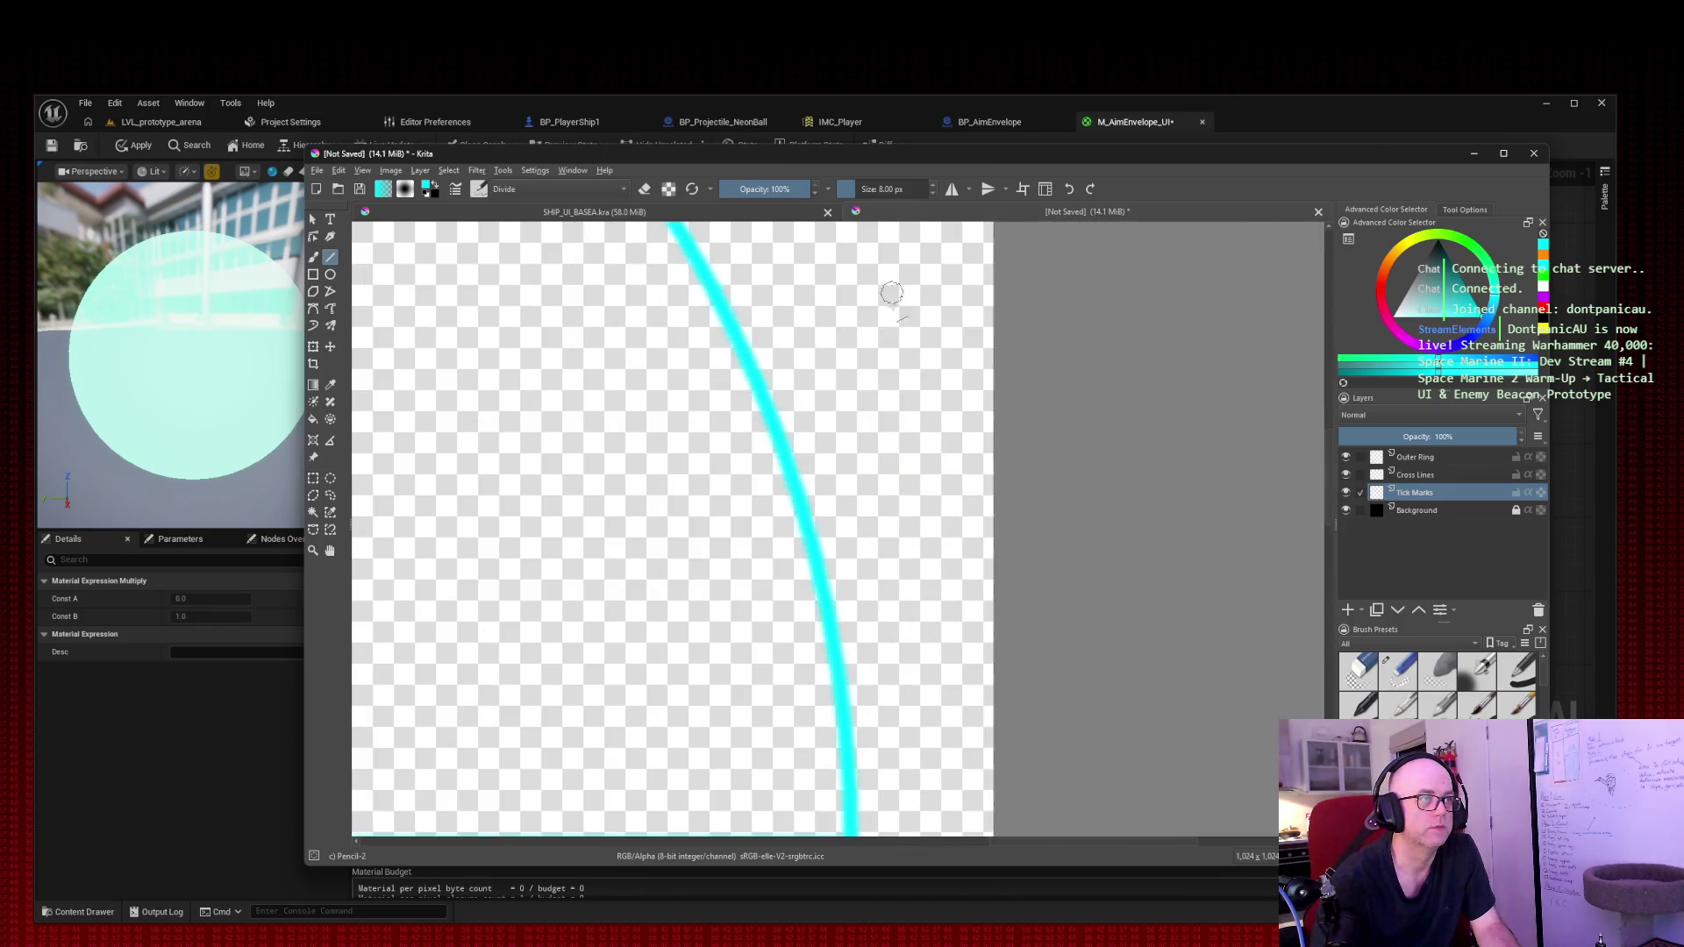
{"action": "left_click_drag", "start_coordinate": [869, 482], "coordinate": [922, 481]}
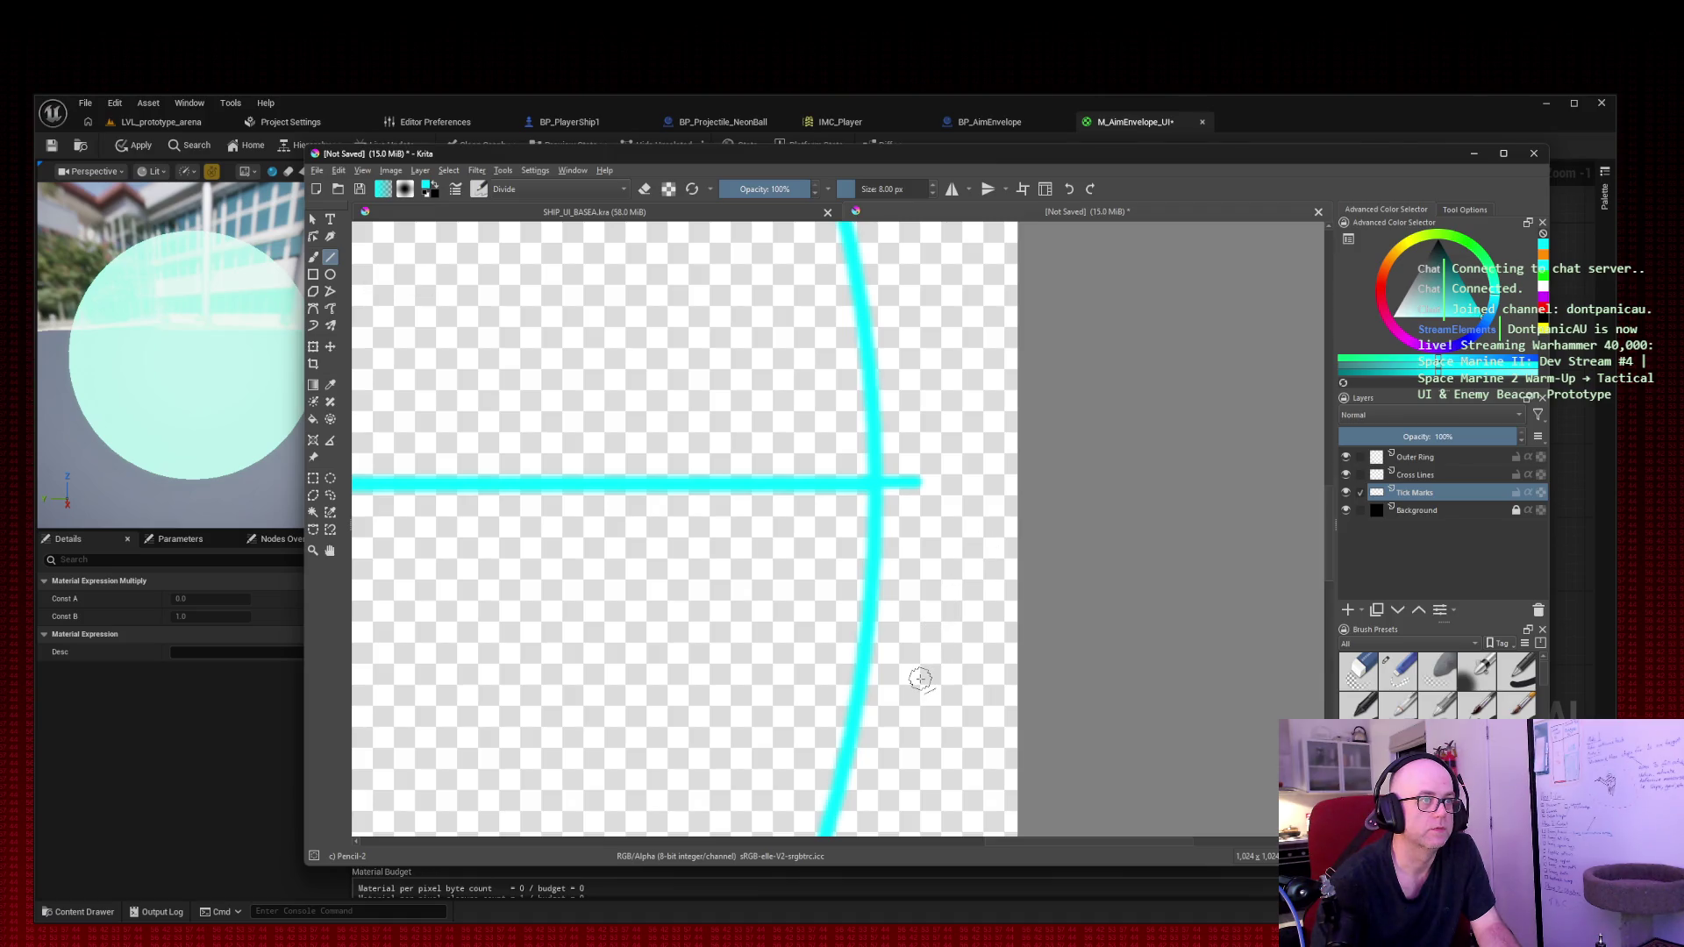
Step: Add ticks on the lower-right arc and the ring's bottom, then zoom out to the whole crosshair
{"action": "scroll", "coordinate": [951, 358], "scroll_direction": "down", "scroll_amount": 5}
{"action": "scroll", "coordinate": [881, 706], "scroll_direction": "up", "scroll_amount": 2}
{"action": "scroll", "coordinate": [881, 706], "scroll_direction": "up", "scroll_amount": 1}
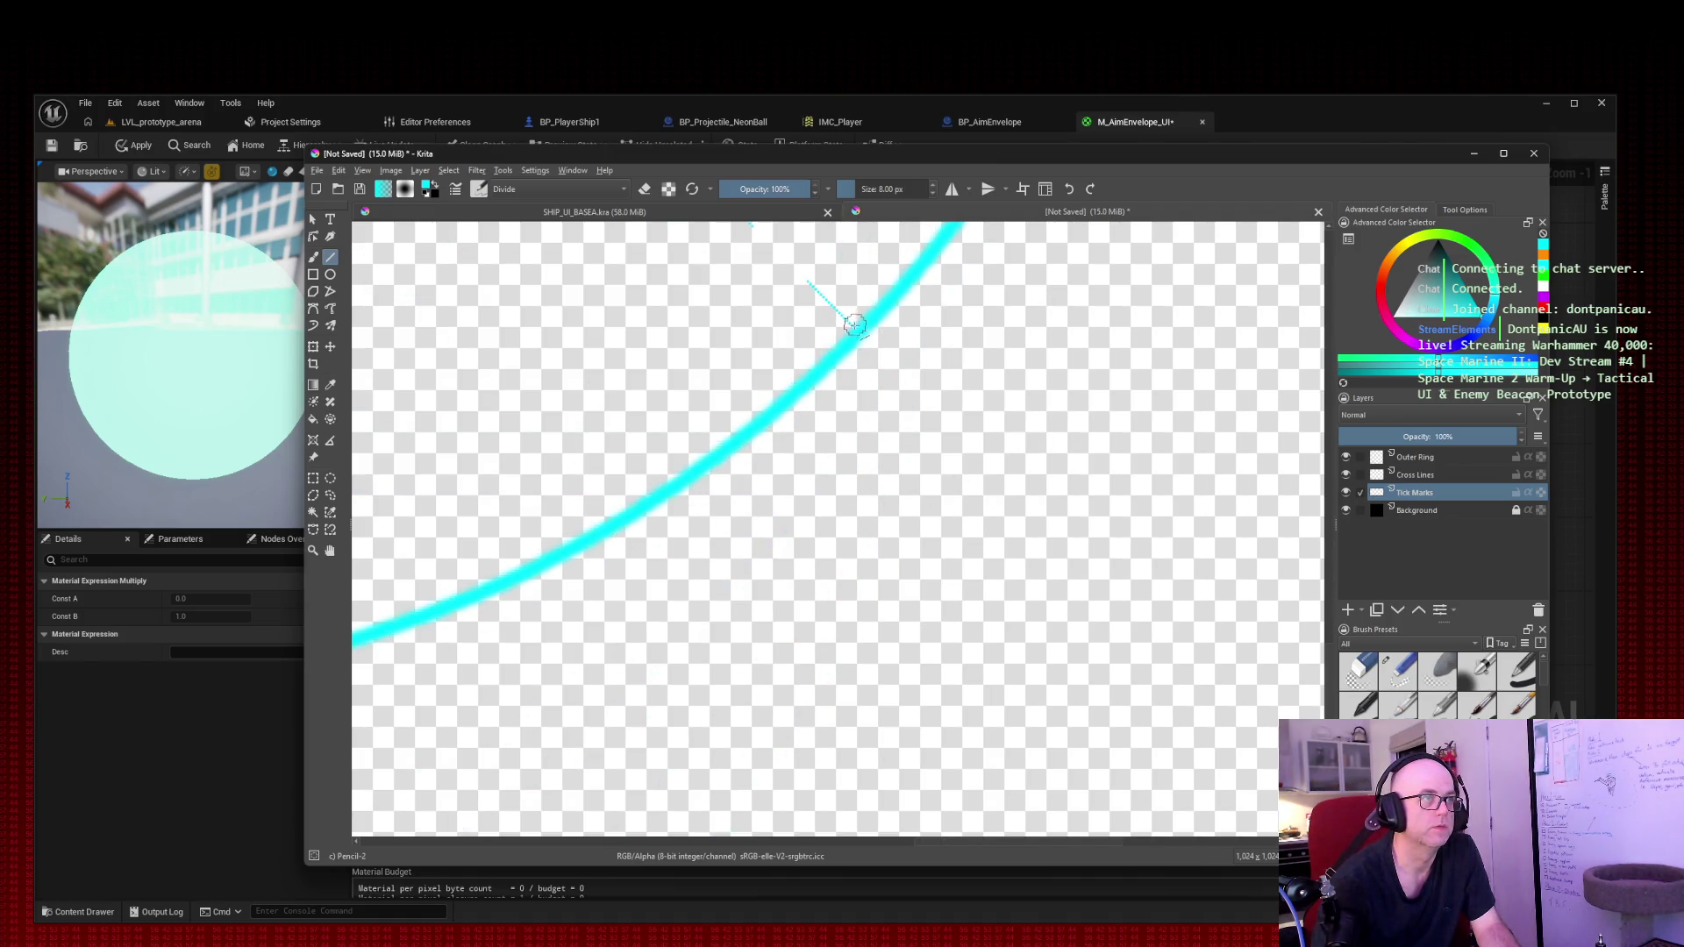
{"action": "left_click_drag", "start_coordinate": [855, 331], "coordinate": [877, 349]}
{"action": "mouse_move", "coordinate": [816, 583]}
{"action": "left_mouse_down"}
{"action": "mouse_move", "coordinate": [637, 405]}
{"action": "mouse_move", "coordinate": [1222, 606]}
{"action": "left_mouse_up"}
{"action": "left_click_drag", "start_coordinate": [1043, 514], "coordinate": [1042, 559]}
{"action": "mouse_move", "coordinate": [763, 357]}
{"action": "left_mouse_down"}
{"action": "mouse_move", "coordinate": [957, 347]}
{"action": "mouse_move", "coordinate": [867, 503]}
{"action": "mouse_move", "coordinate": [906, 500]}
{"action": "left_mouse_up"}
{"action": "scroll", "coordinate": [1245, 353], "scroll_direction": "down", "scroll_amount": 5}
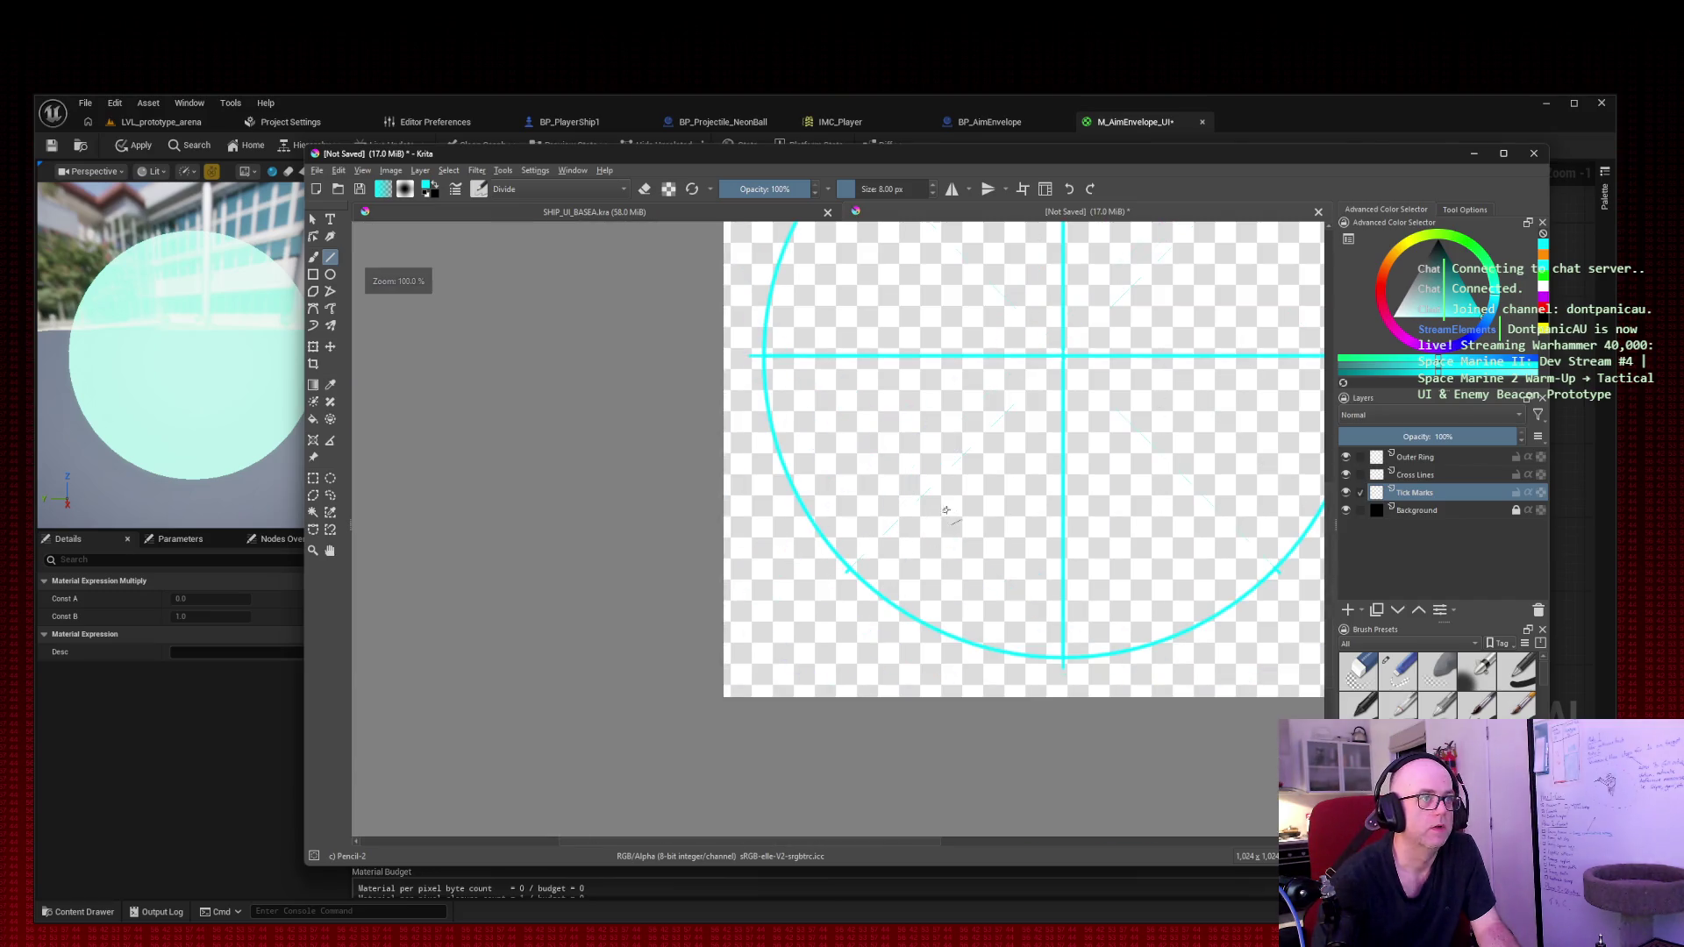
{"action": "mouse_move", "coordinate": [1182, 393]}
{"action": "left_mouse_down"}
{"action": "mouse_move", "coordinate": [943, 588]}
{"action": "mouse_move", "coordinate": [997, 673]}
{"action": "left_mouse_up"}
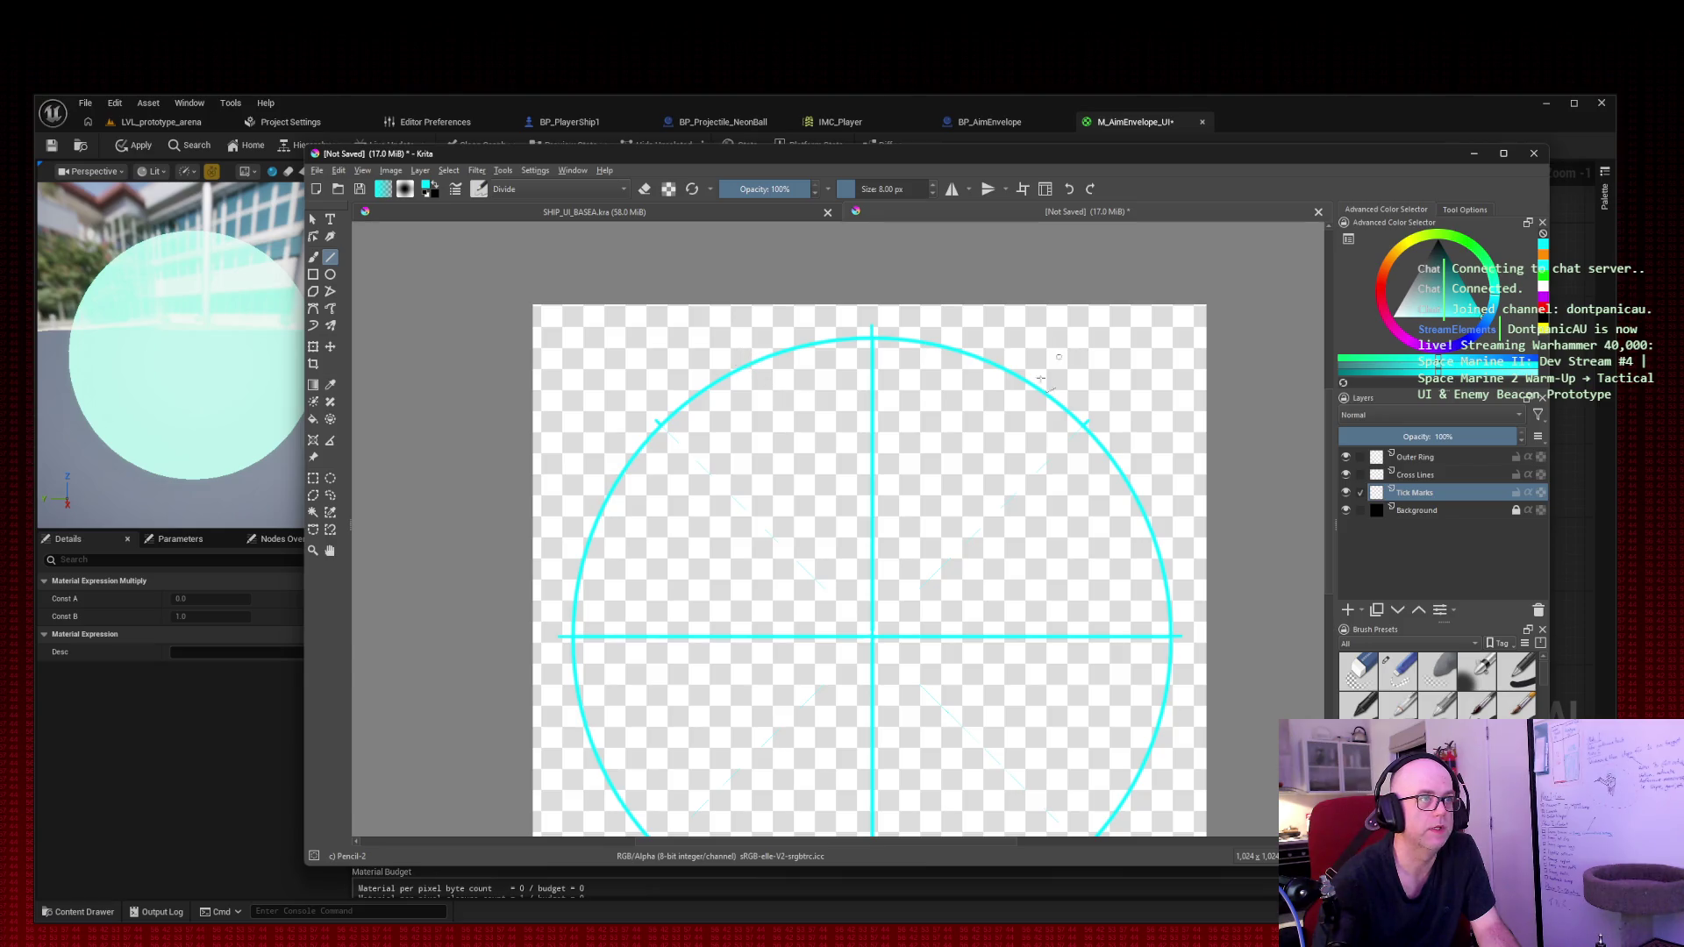
{"action": "scroll", "coordinate": [1028, 608], "scroll_direction": "down", "scroll_amount": 3}
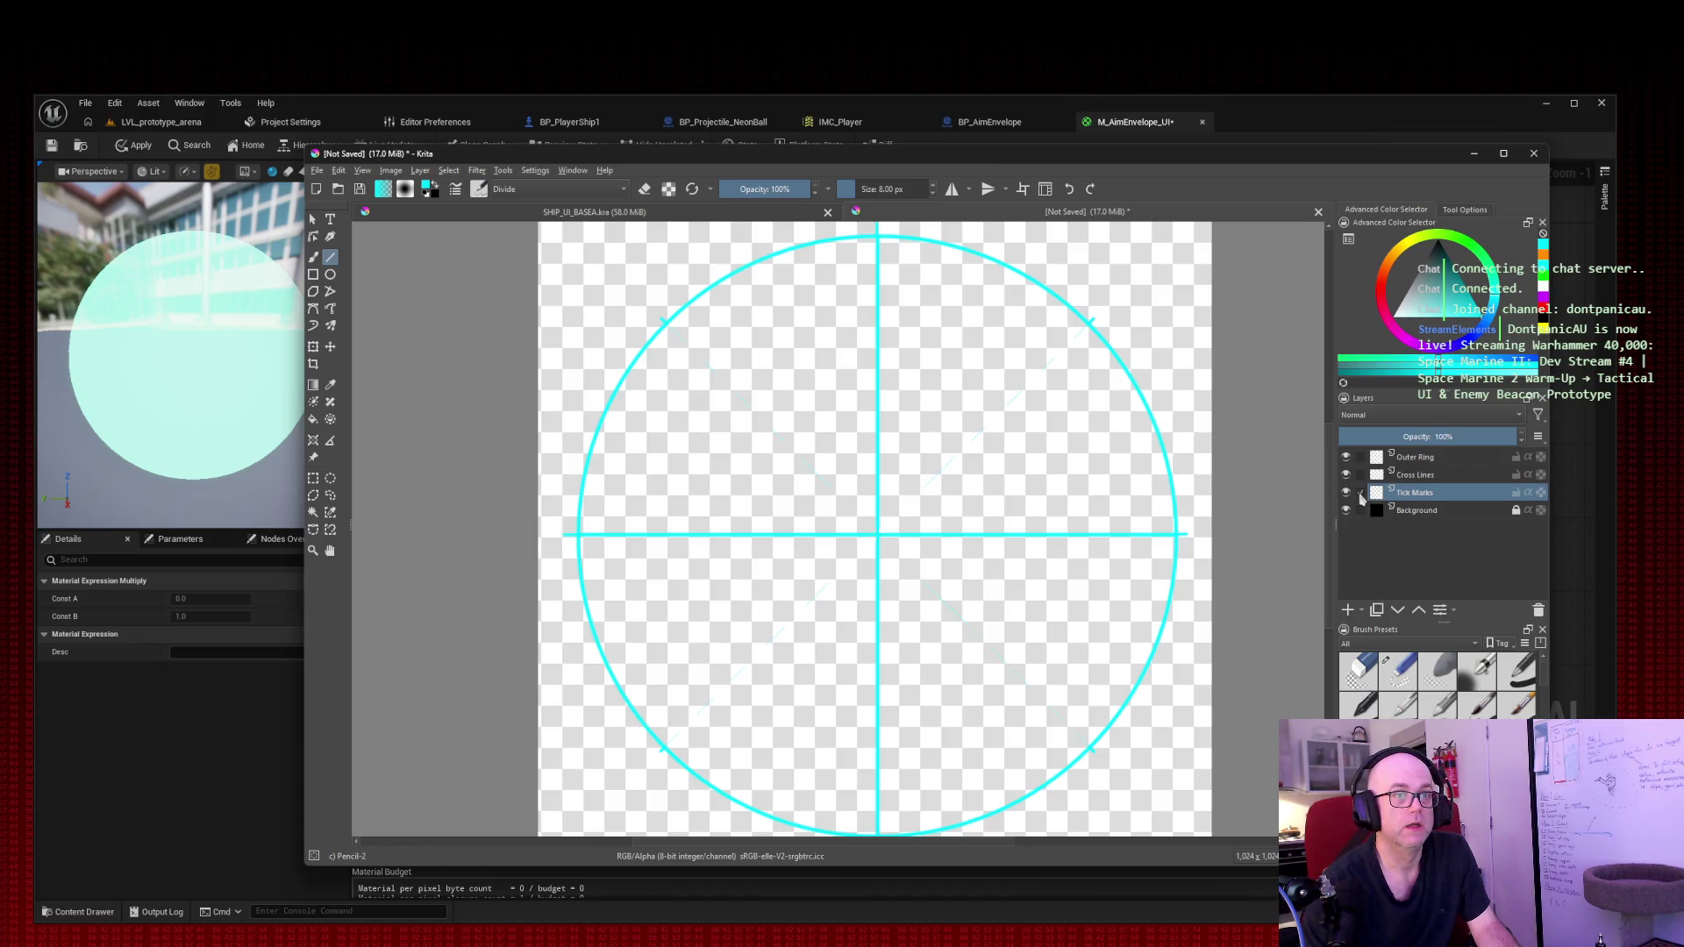
{"action": "left_click", "coordinate": [1361, 475]}
{"action": "left_click", "coordinate": [1361, 457]}
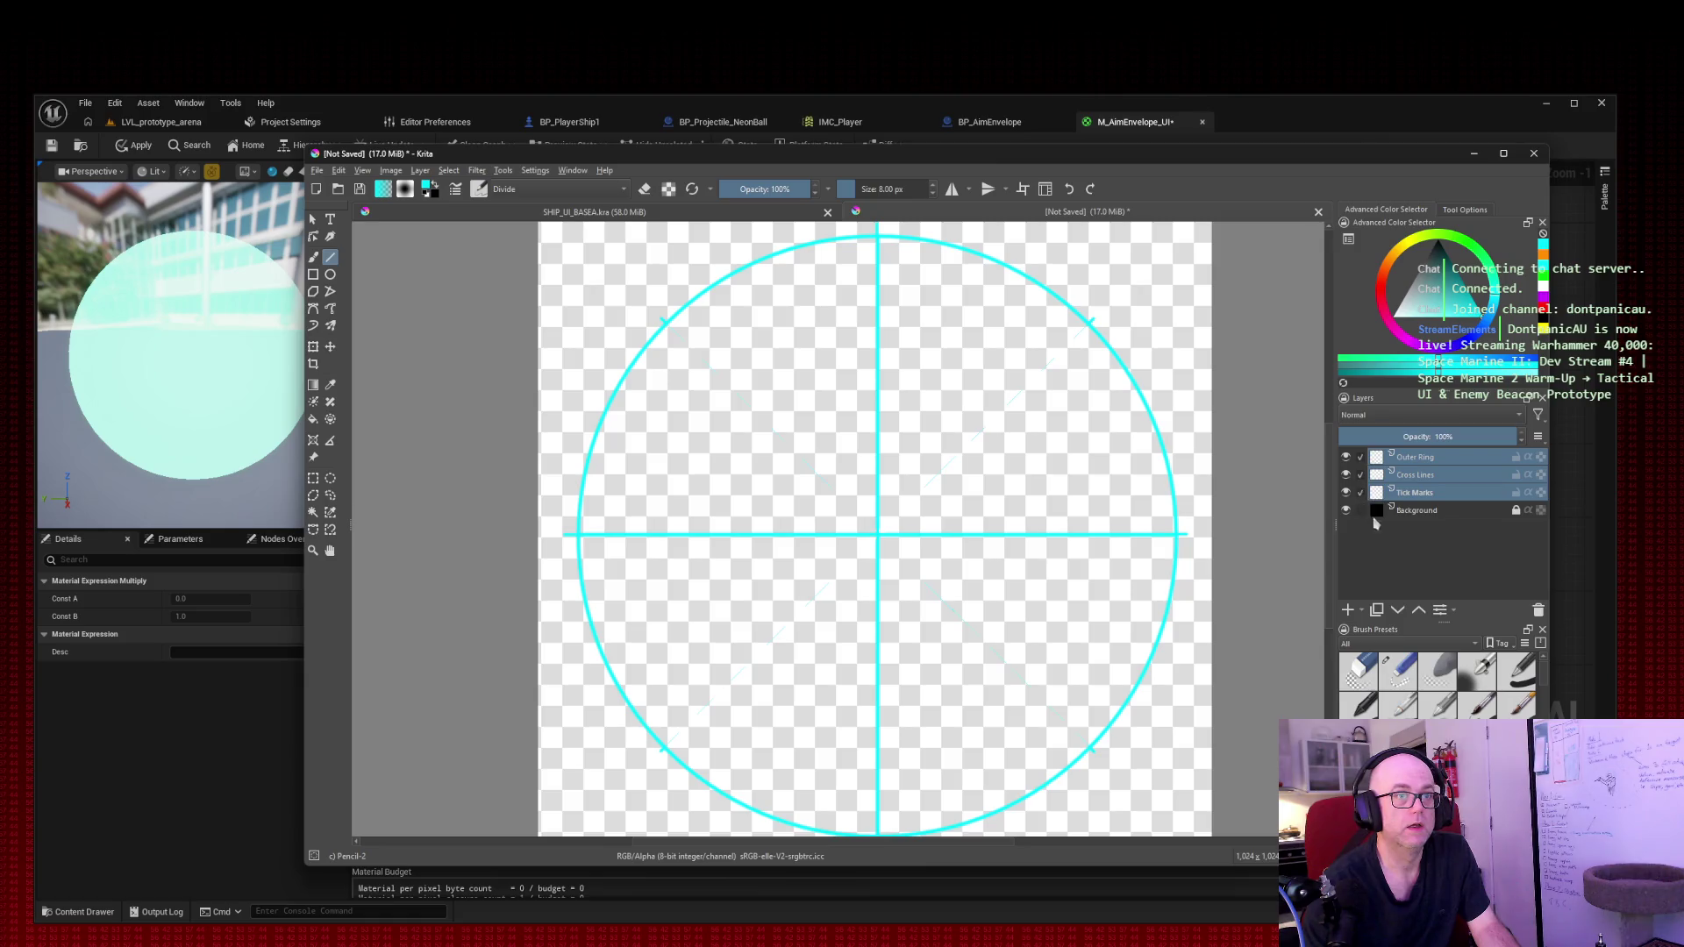
{"action": "left_click", "coordinate": [1362, 513]}
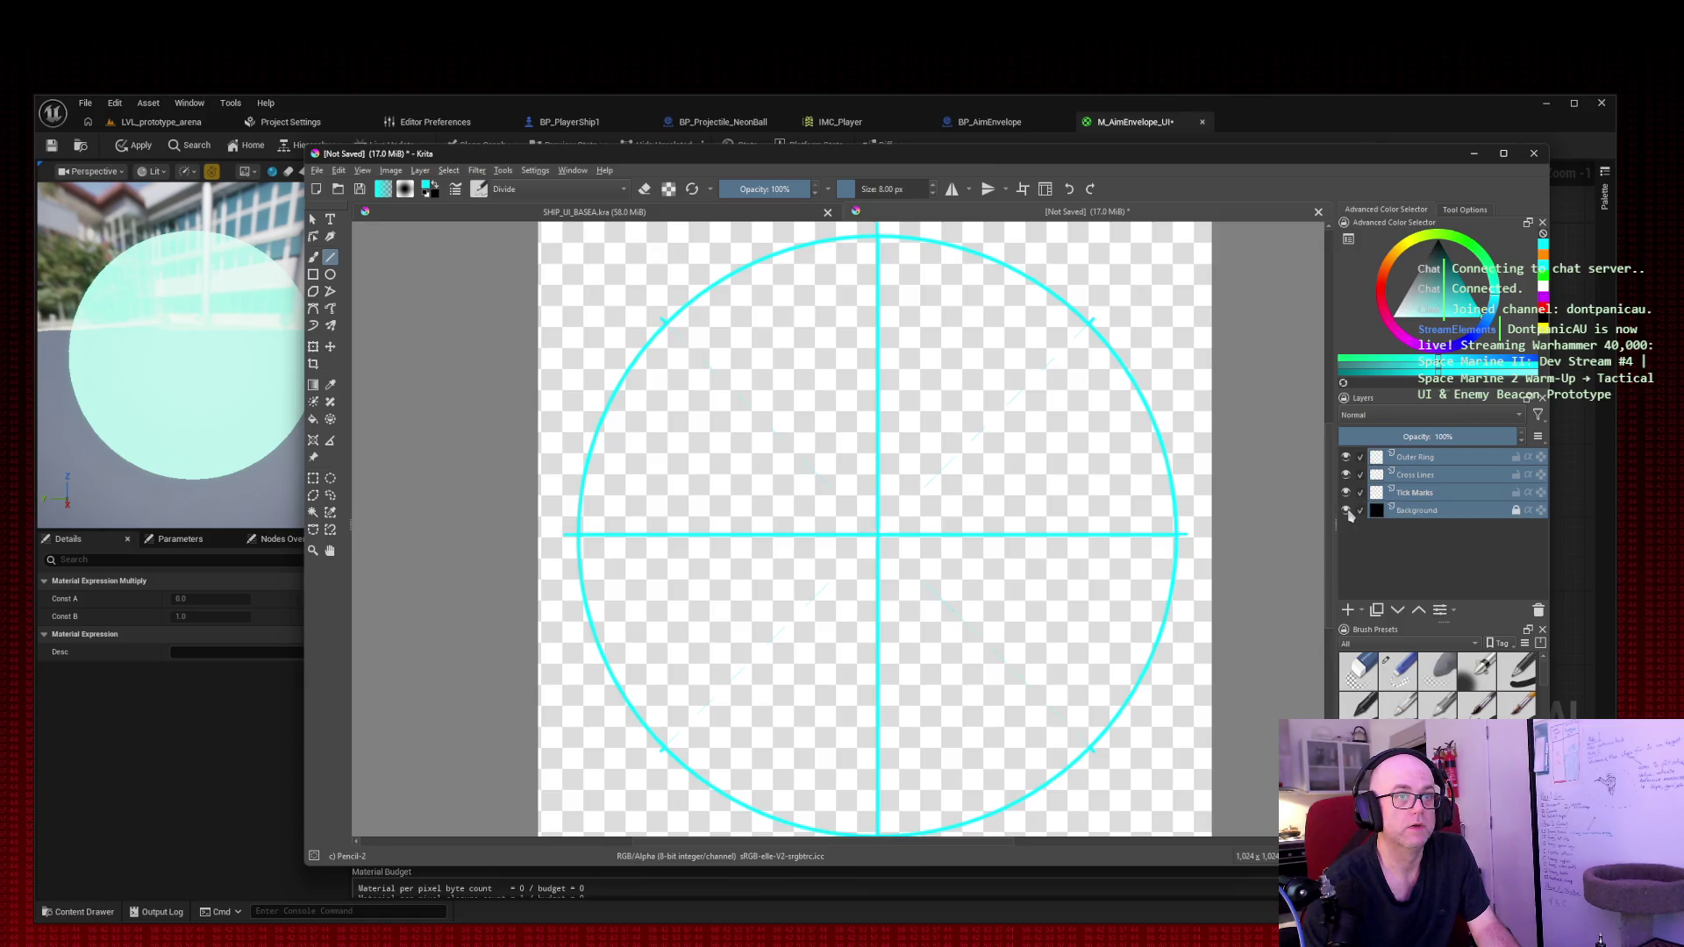
{"action": "left_click", "coordinate": [1362, 511]}
{"action": "left_click", "coordinate": [1361, 493]}
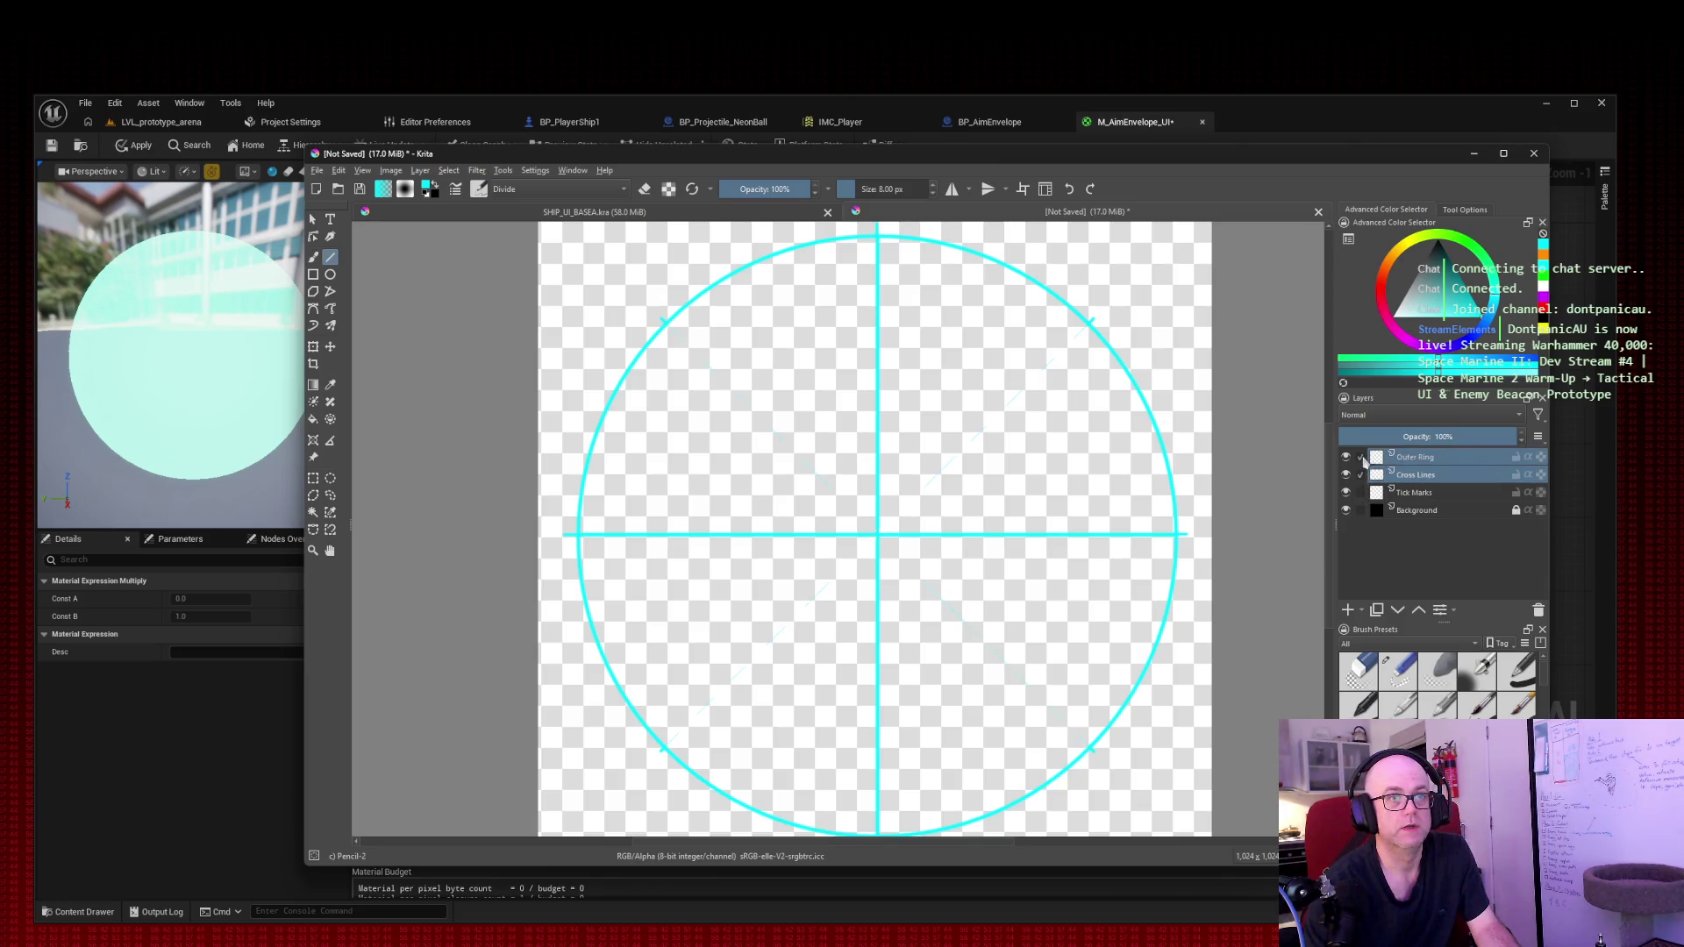
{"action": "left_click", "coordinate": [1361, 475]}
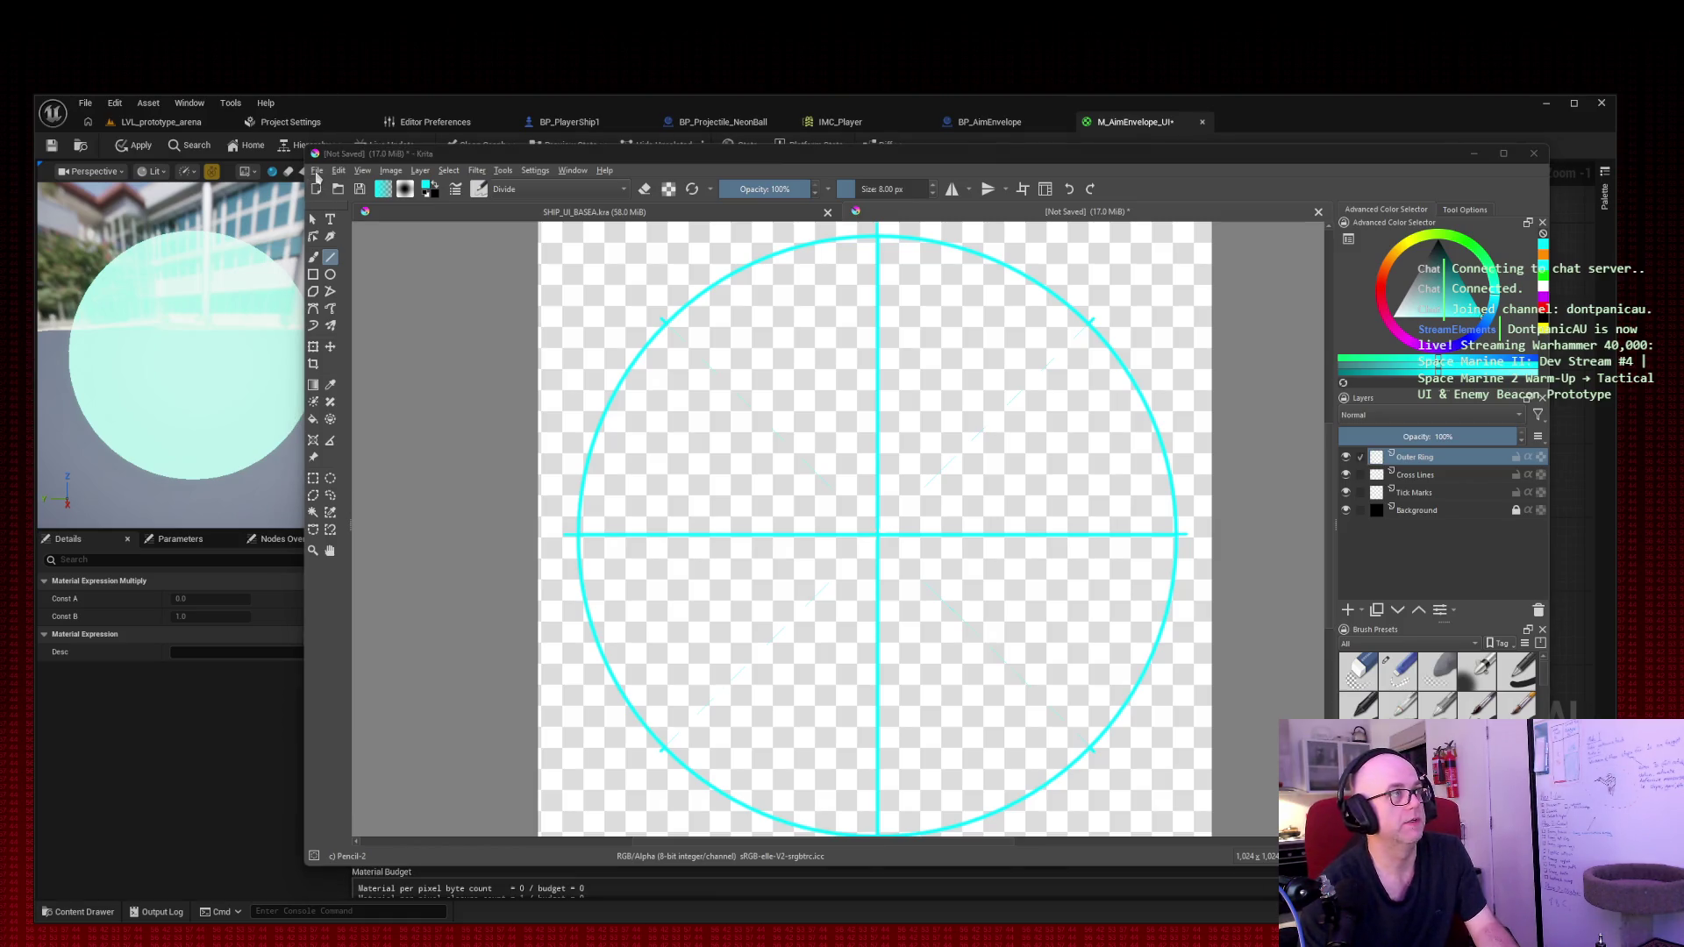
Step: Save the drawing in Krita document format as OVERLAY_SHIP_DEF_TACTICAL.kra
{"action": "left_click", "coordinate": [317, 172]}
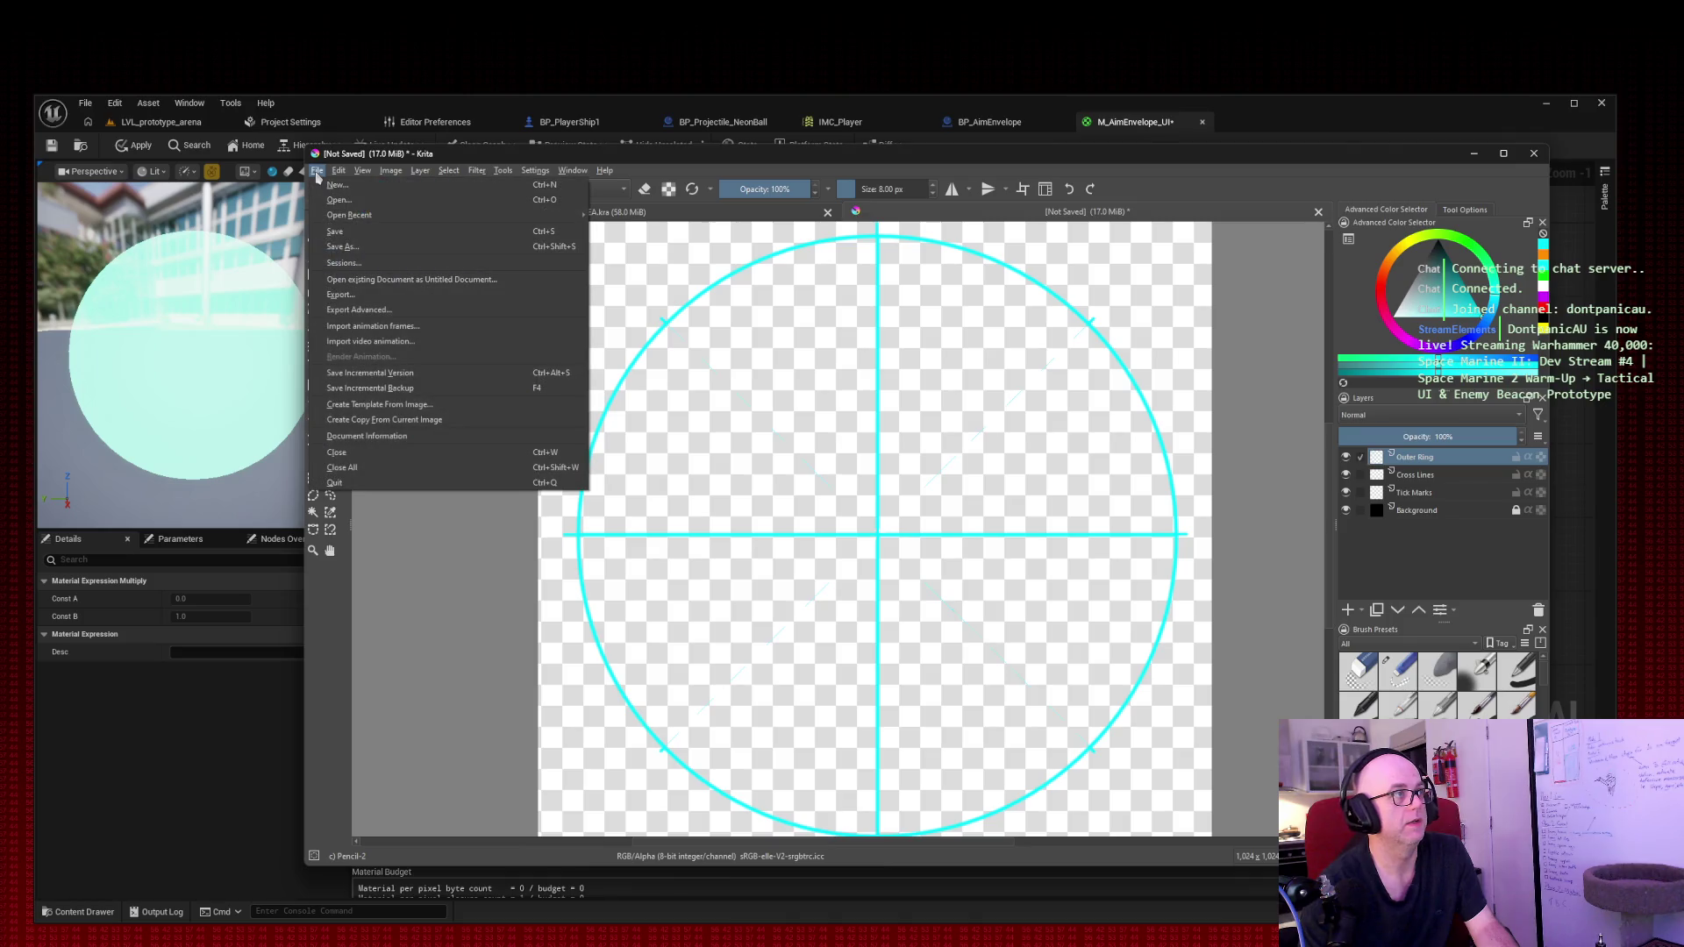
{"action": "left_click", "coordinate": [374, 236]}
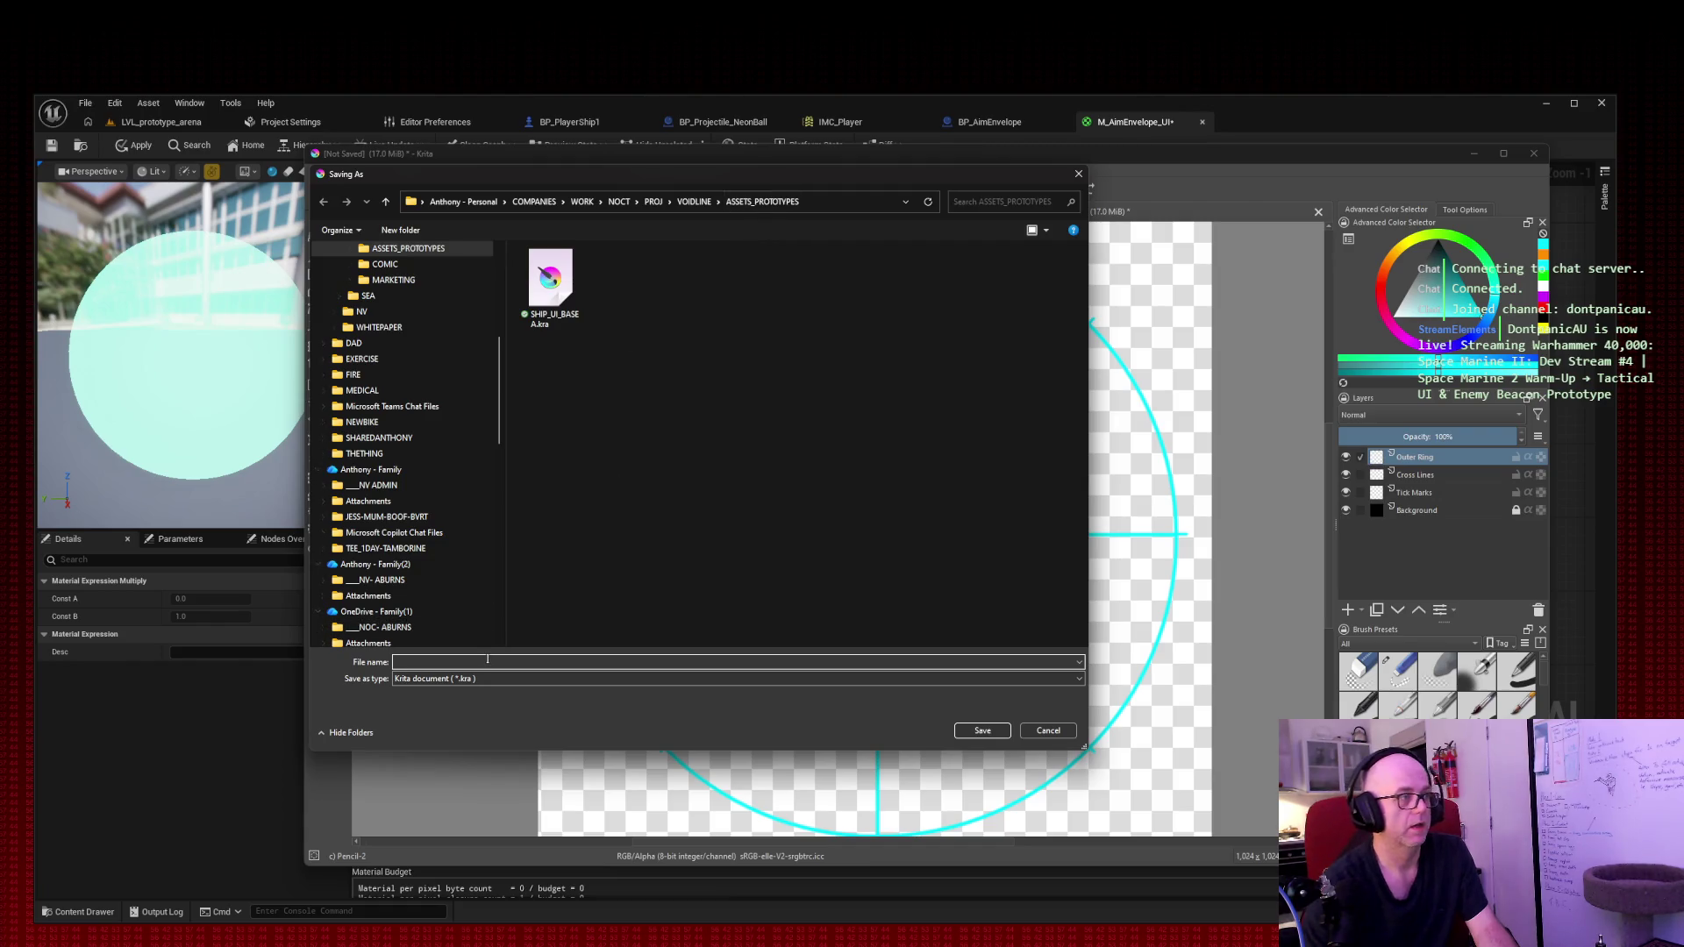
{"action": "left_click", "coordinate": [552, 320]}
{"action": "left_click", "coordinate": [491, 681]}
{"action": "left_click", "coordinate": [492, 683]}
{"action": "left_click", "coordinate": [450, 662]}
{"action": "left_click", "coordinate": [450, 662]}
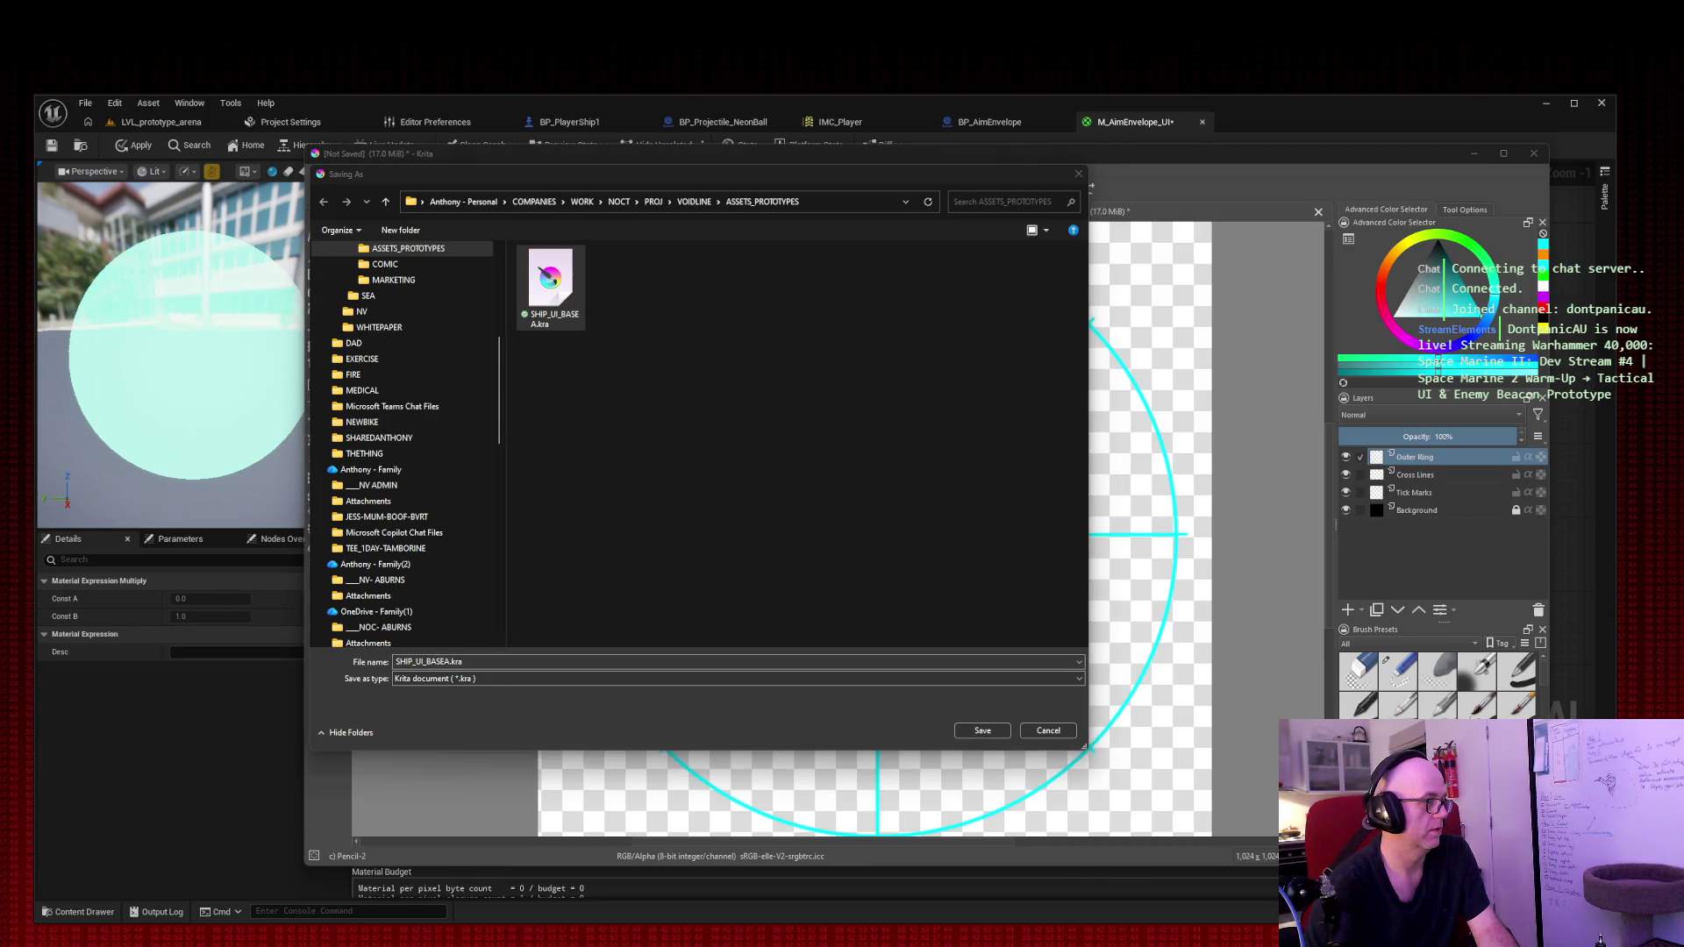
{"action": "left_click", "coordinate": [436, 663]}
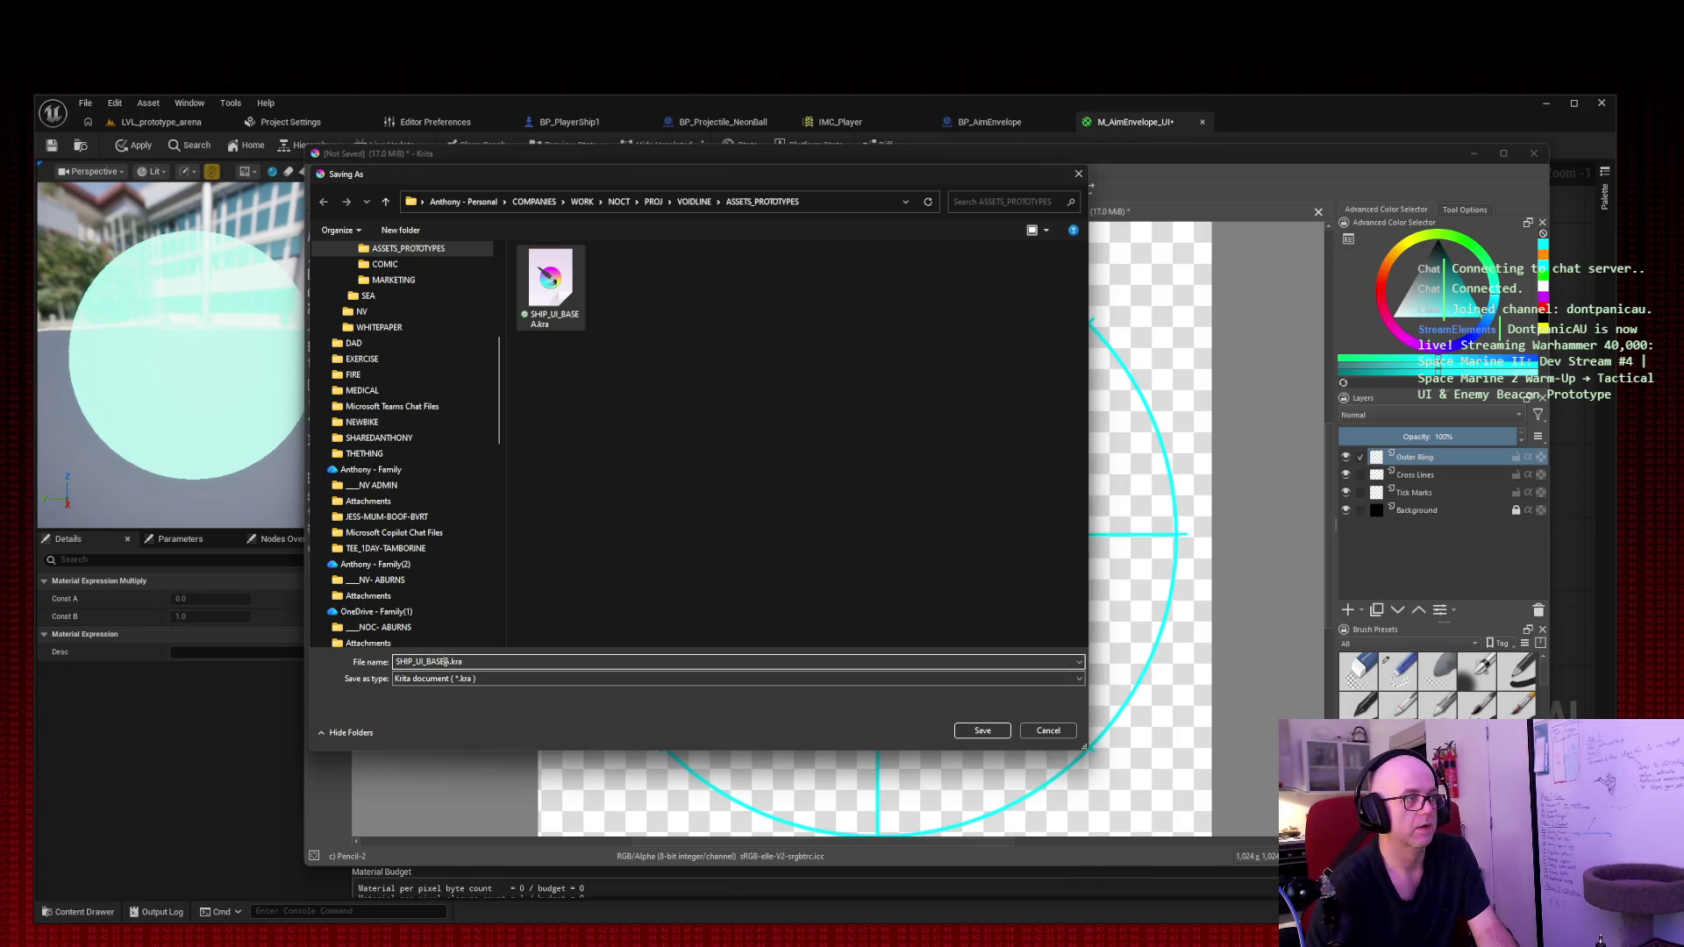
{"action": "key", "text": "shift+Home"}
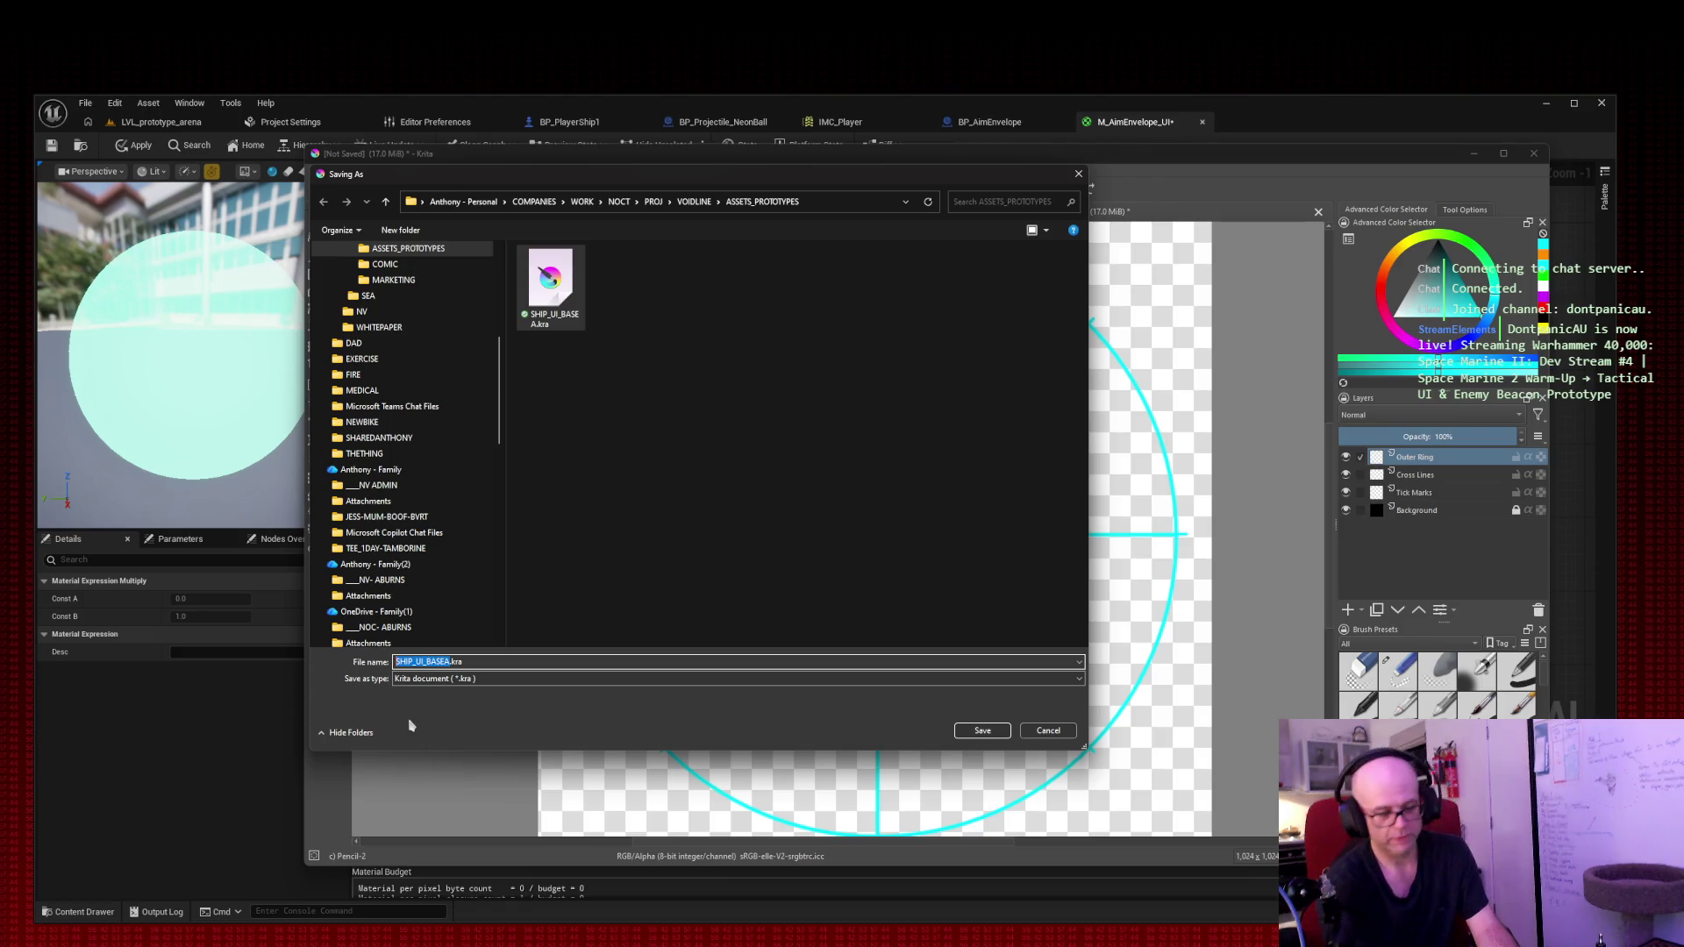
{"action": "type", "text": "OVERLAY_"}
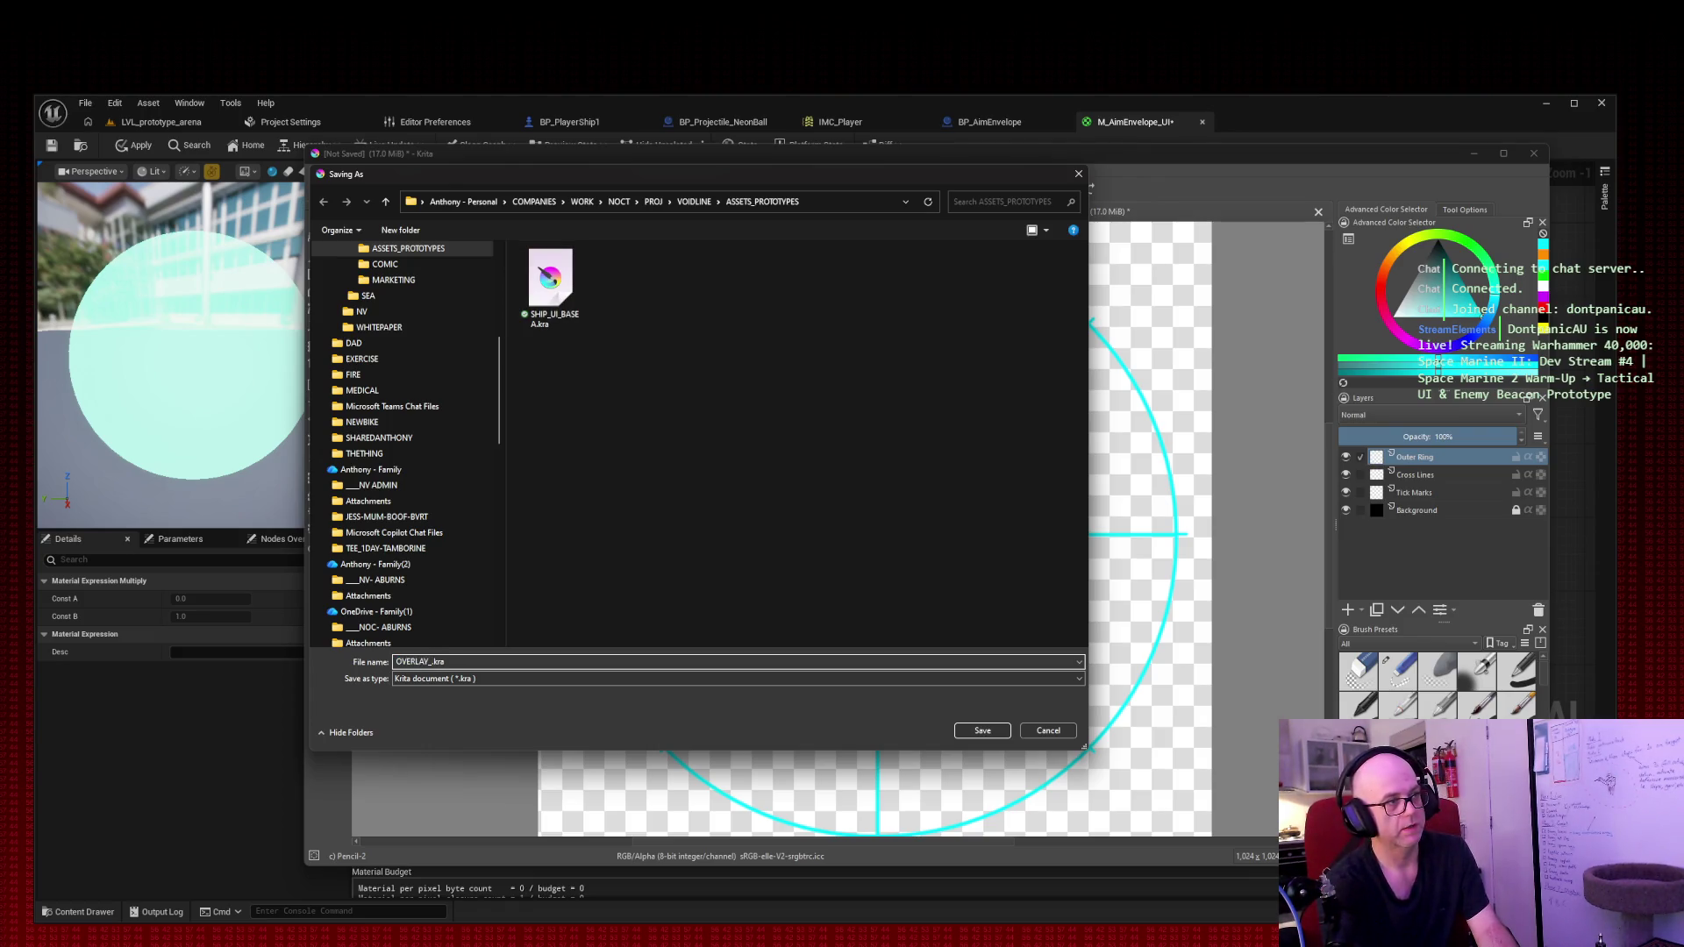
{"action": "type", "text": "SHIP_DEF_TACTICAL"}
{"action": "key", "text": "Return"}
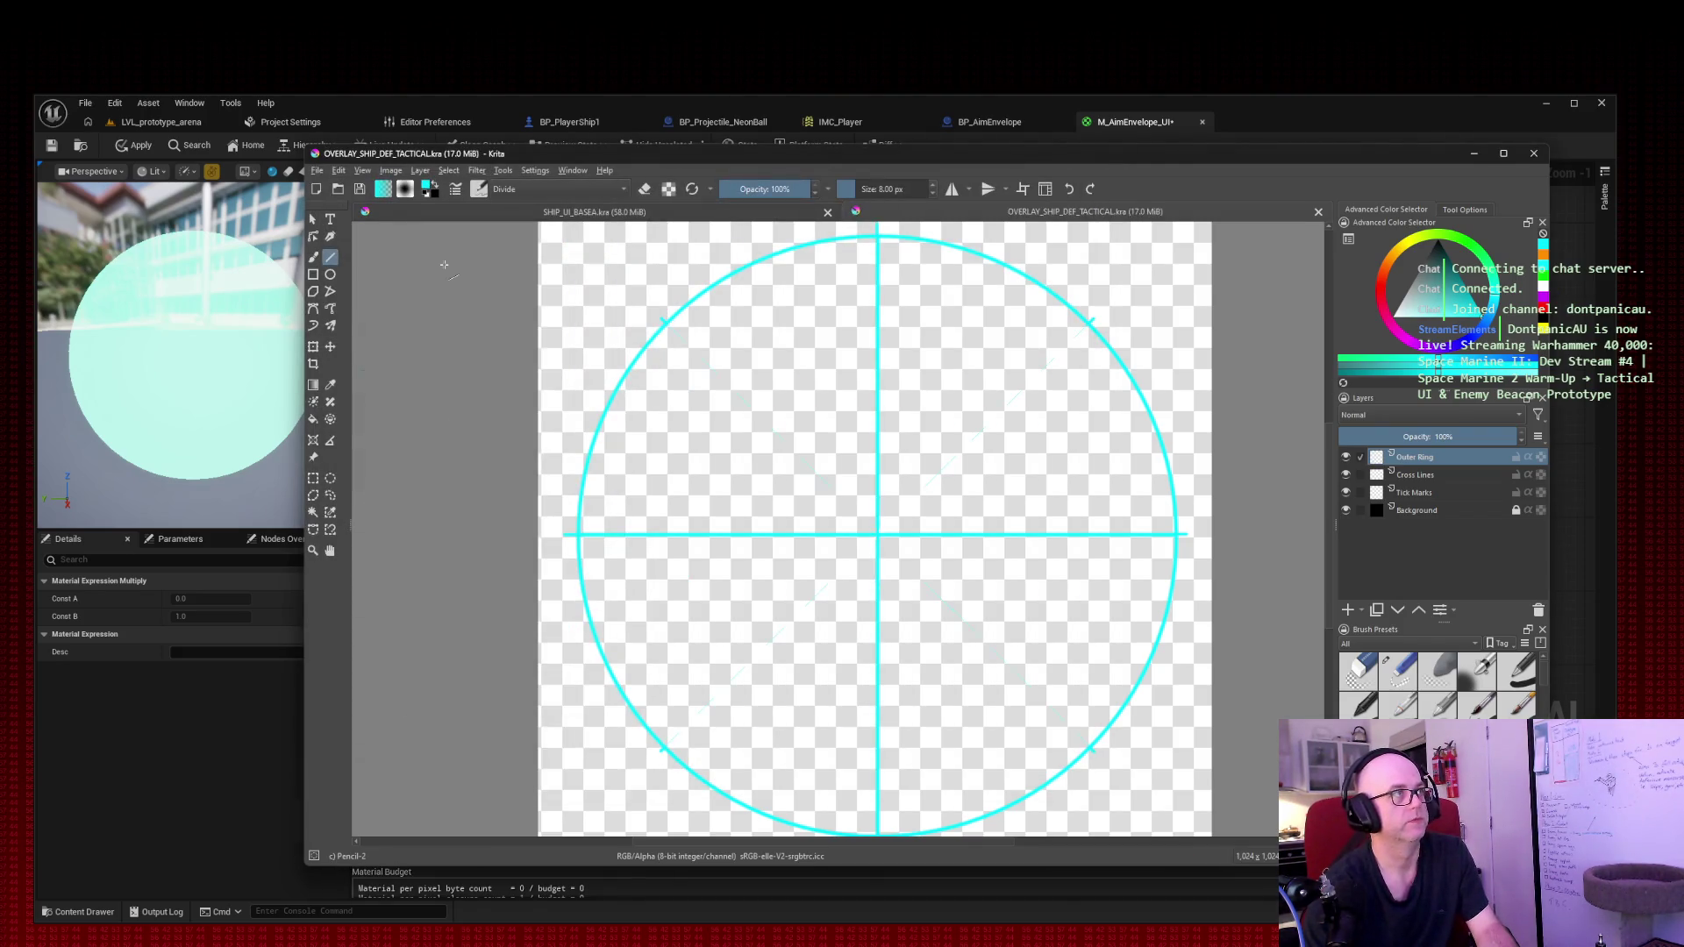
{"action": "left_click", "coordinate": [319, 171]}
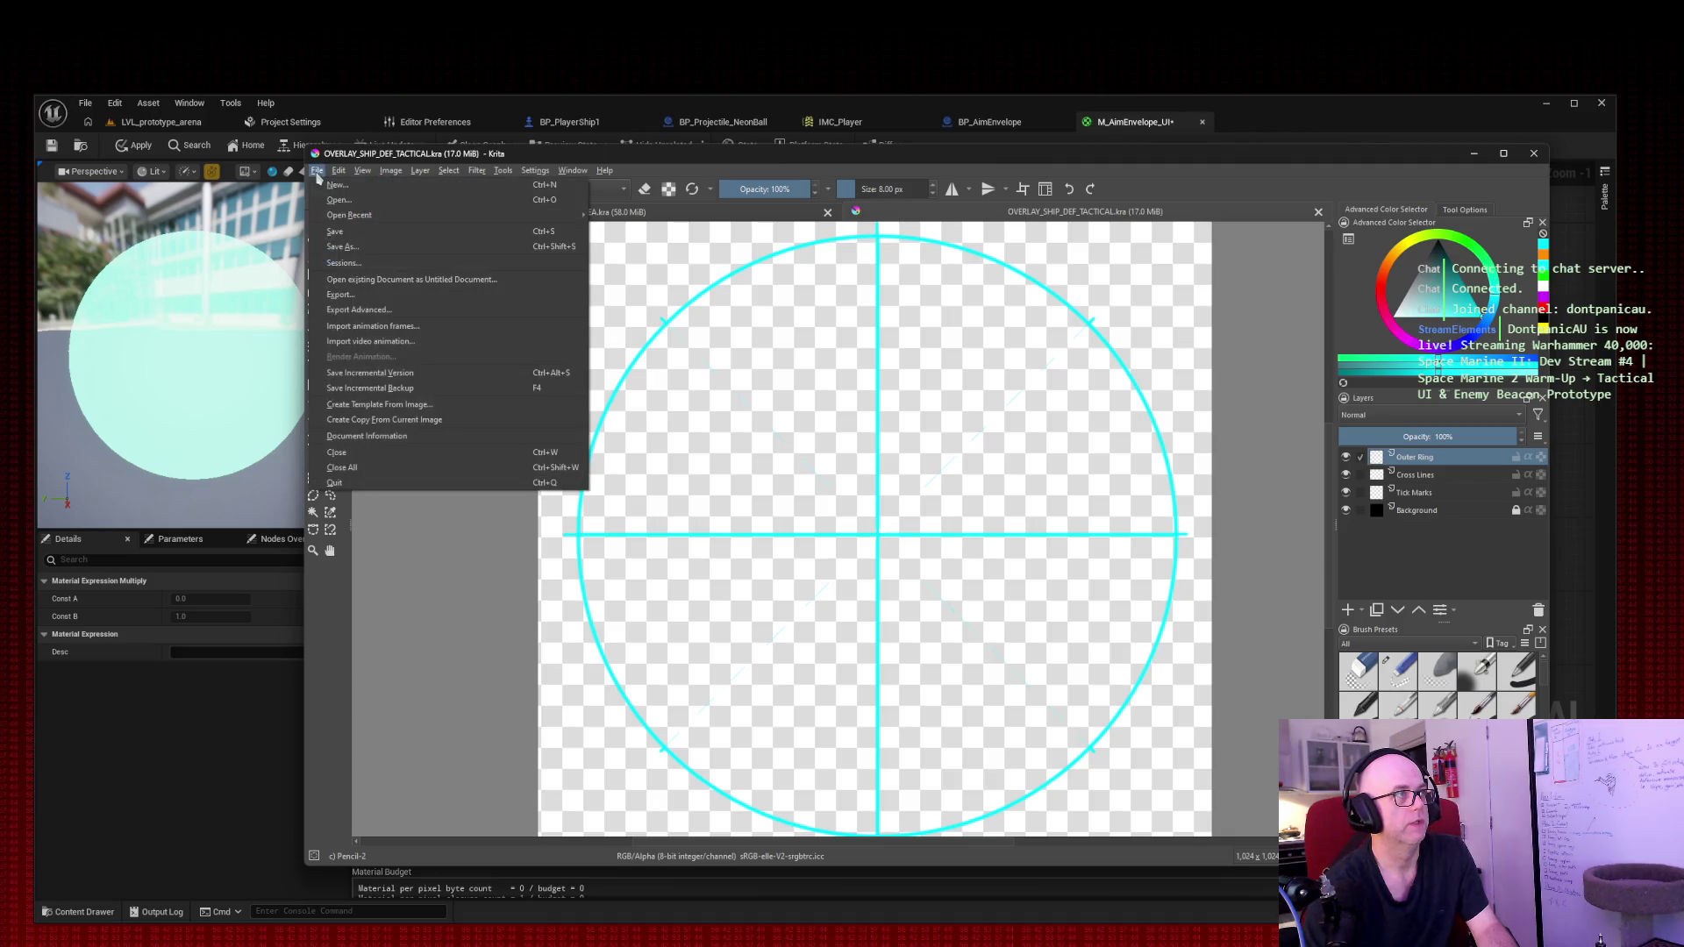
Step: Export the document as PNG named T_UI_AimEnvelope_01.png, reaching its PNG options
{"action": "left_click", "coordinate": [392, 299]}
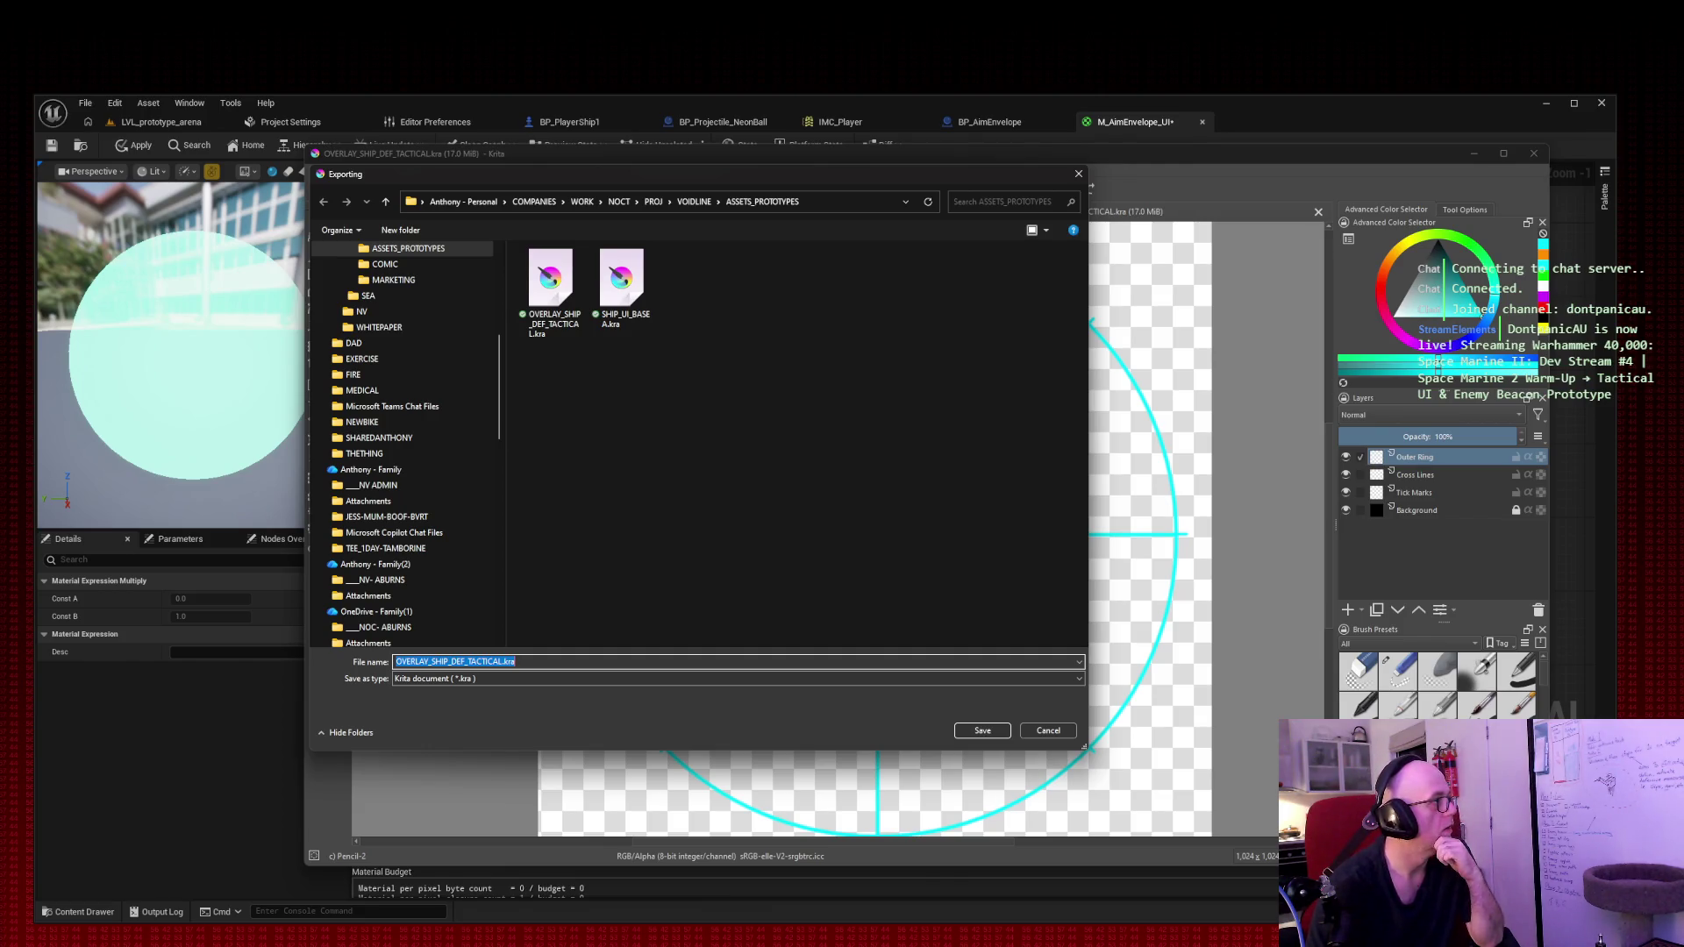
{"action": "left_click", "coordinate": [454, 681]}
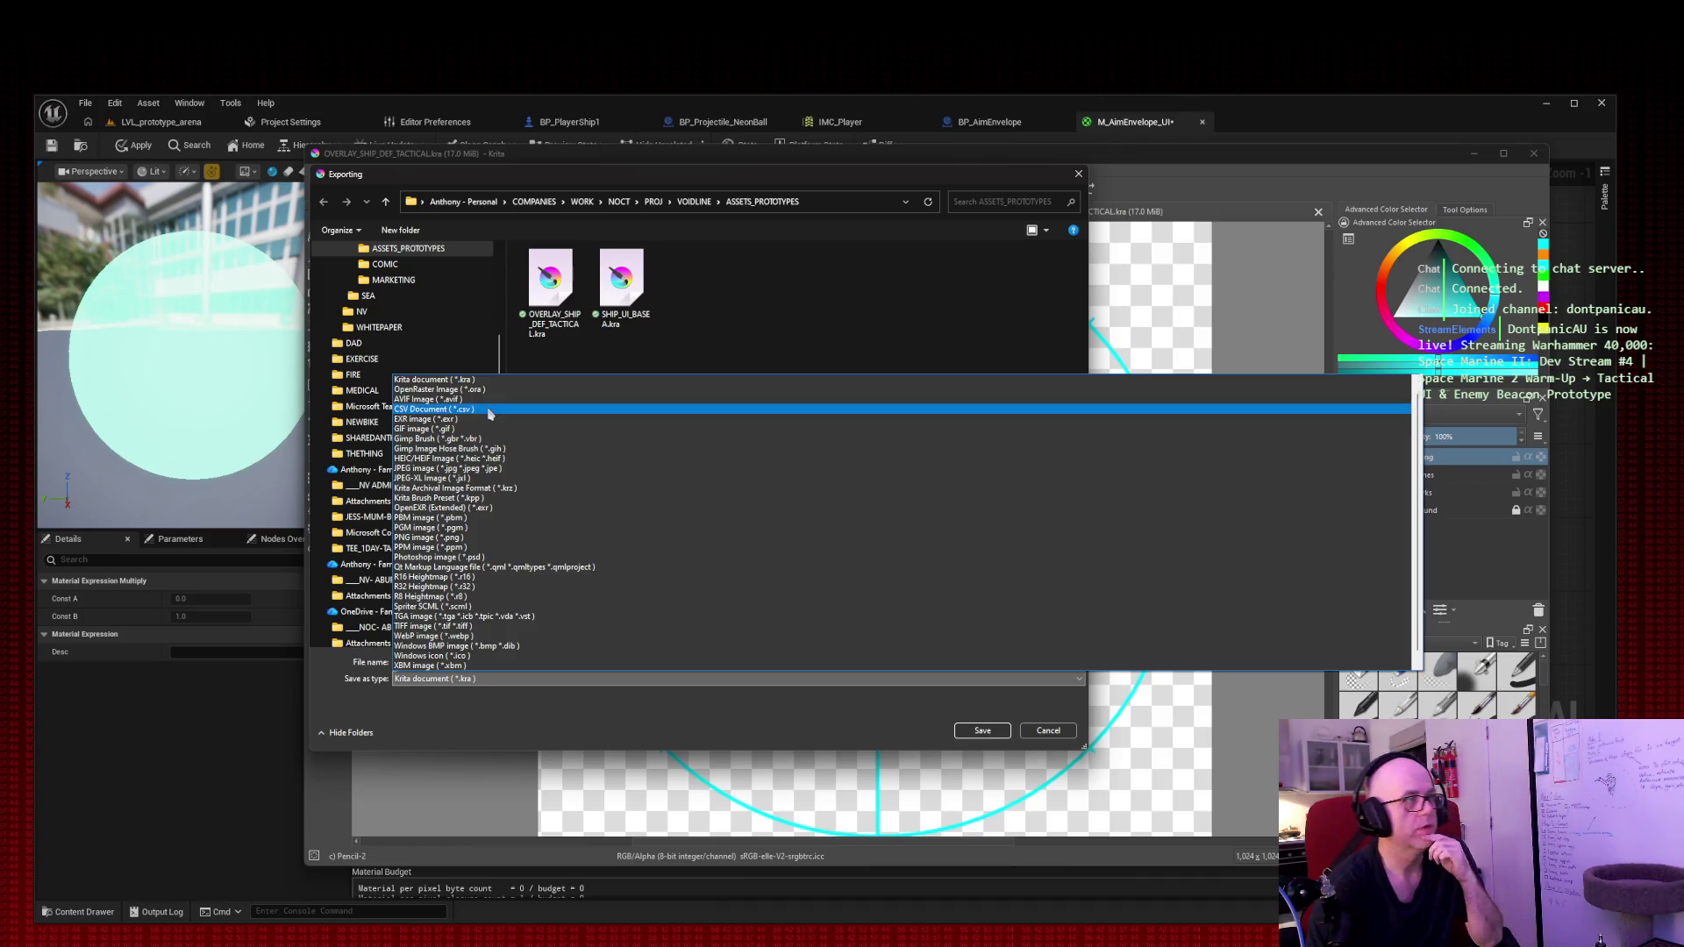
{"action": "left_click", "coordinate": [497, 538]}
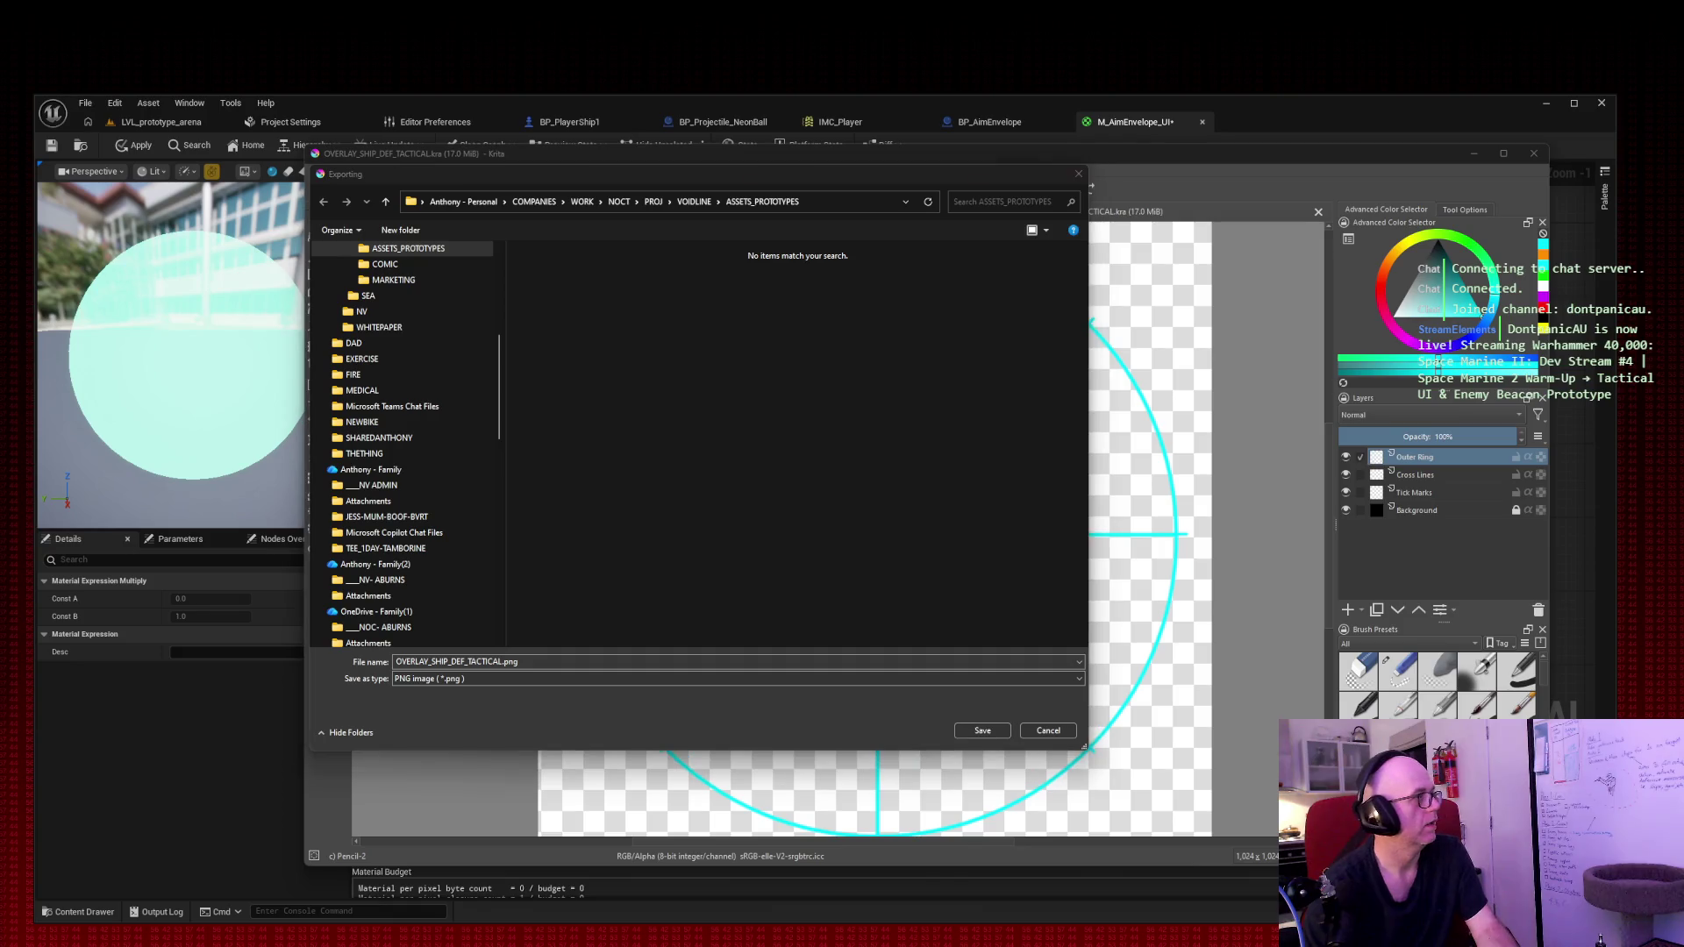
{"action": "left_click", "coordinate": [596, 602]}
{"action": "type", "text": "T_UI_AimEnvelope_01.png"}
{"action": "key", "text": "Tab"}
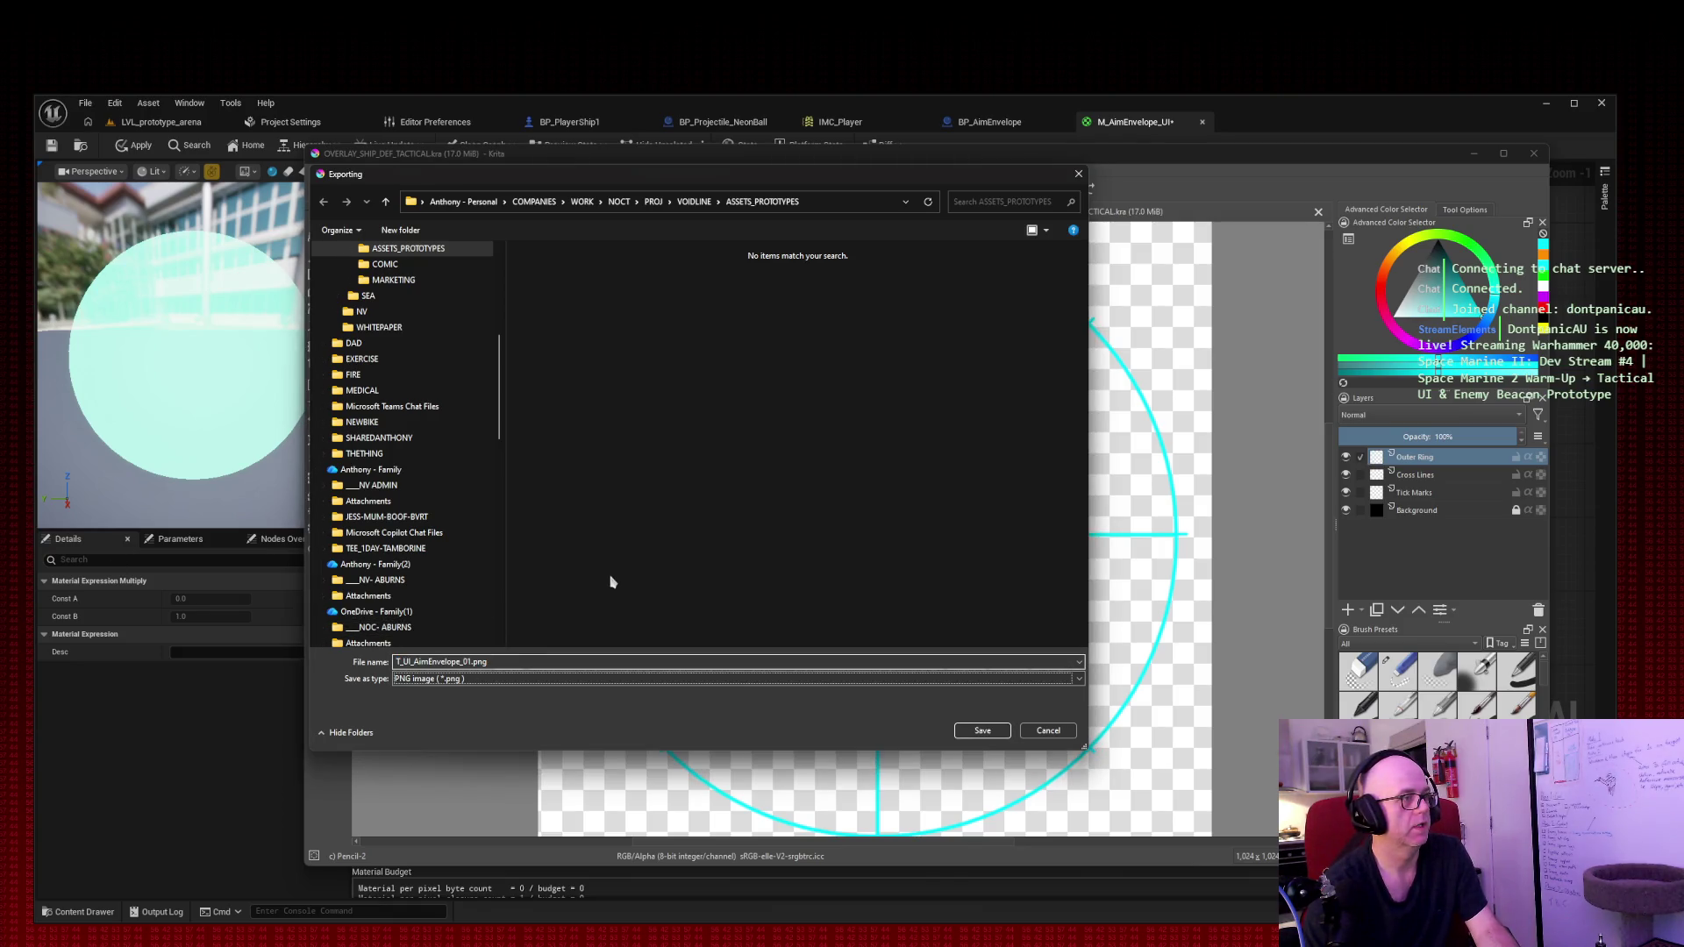
{"action": "key", "text": "Return"}
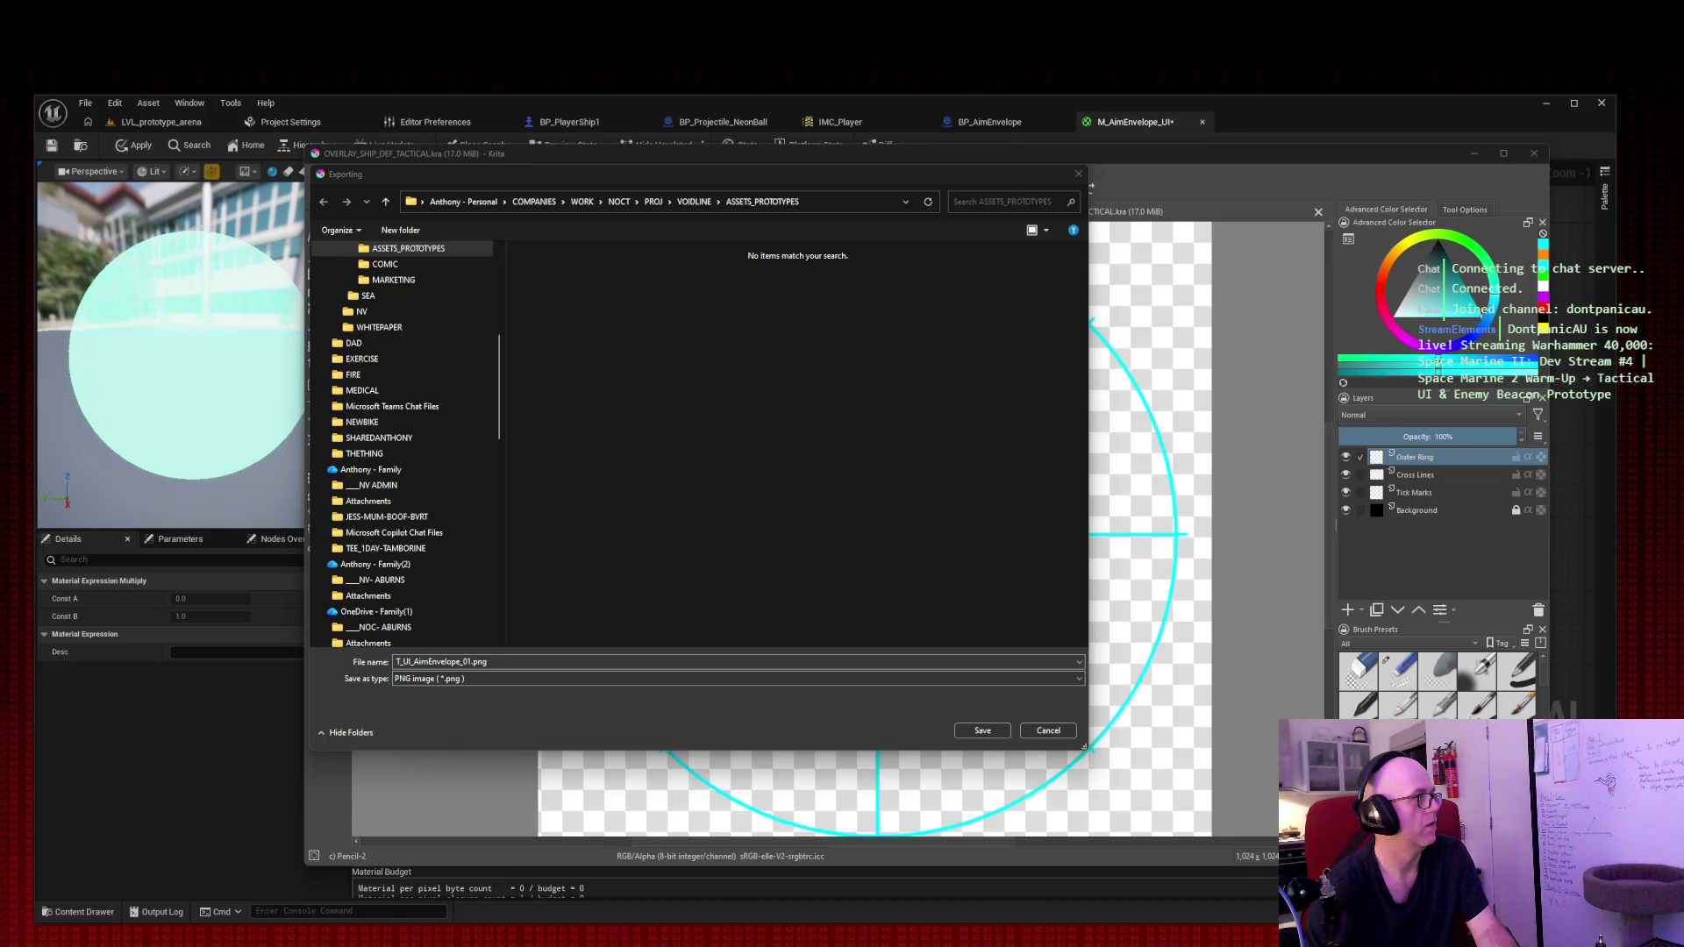
{"action": "left_click", "coordinate": [983, 732]}
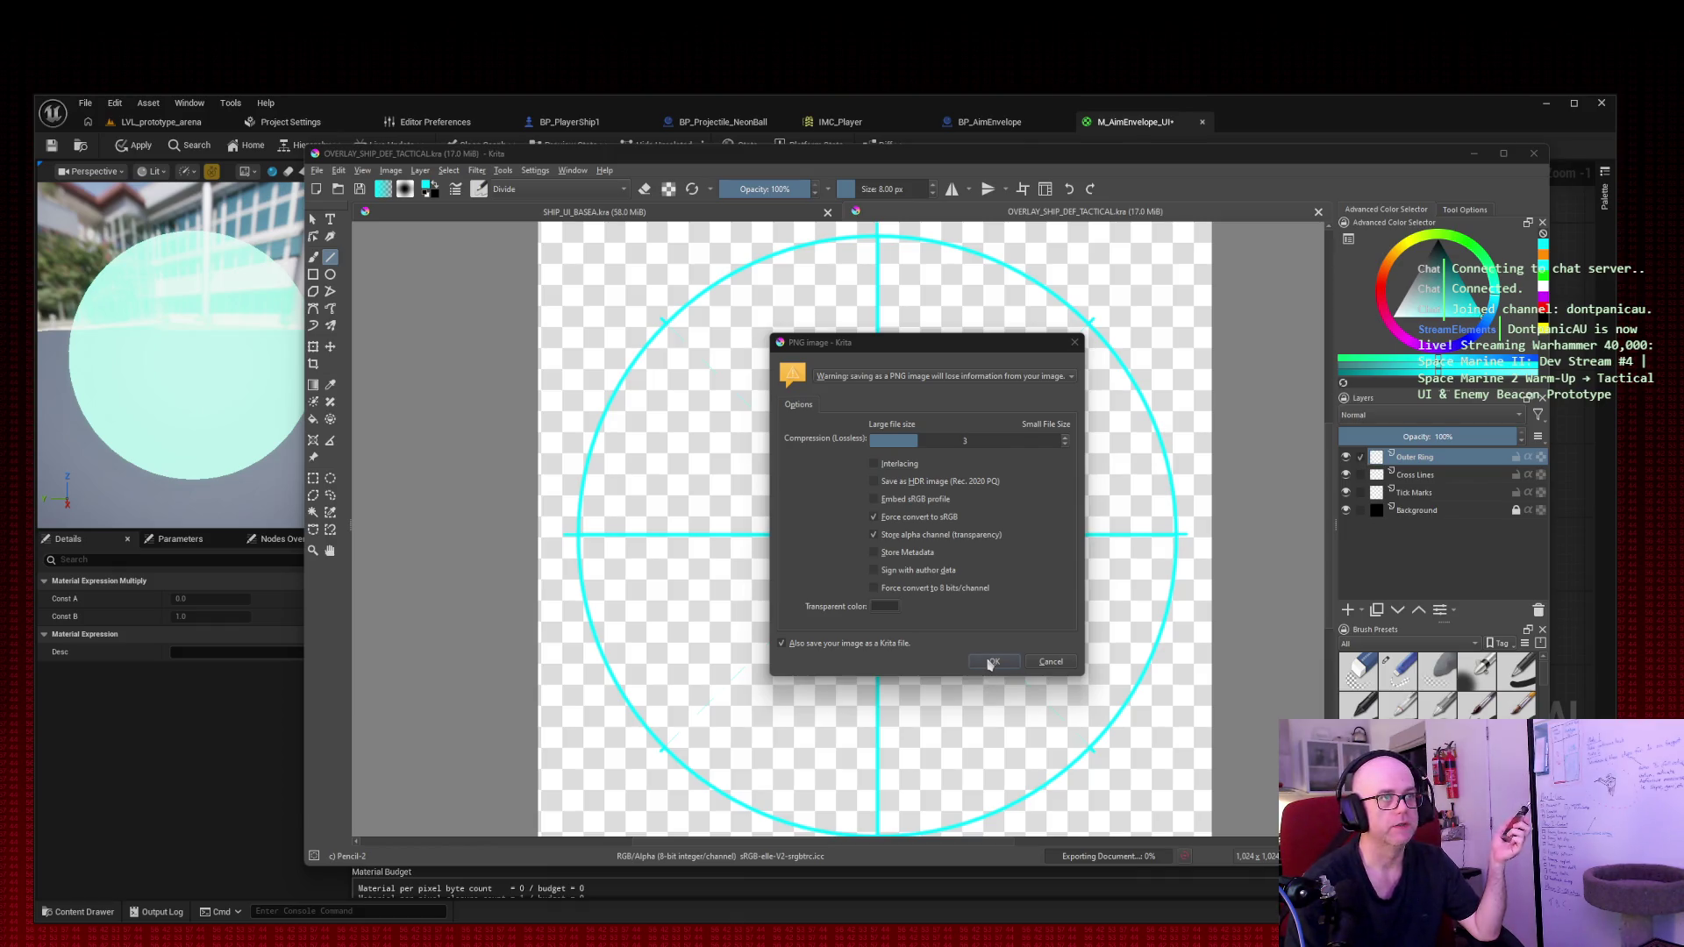
Step: Accept the PNG options, then view the 1024×1024 T_UI_AimEnvelope_01.png in the OPV viewer
{"action": "left_click", "coordinate": [991, 662]}
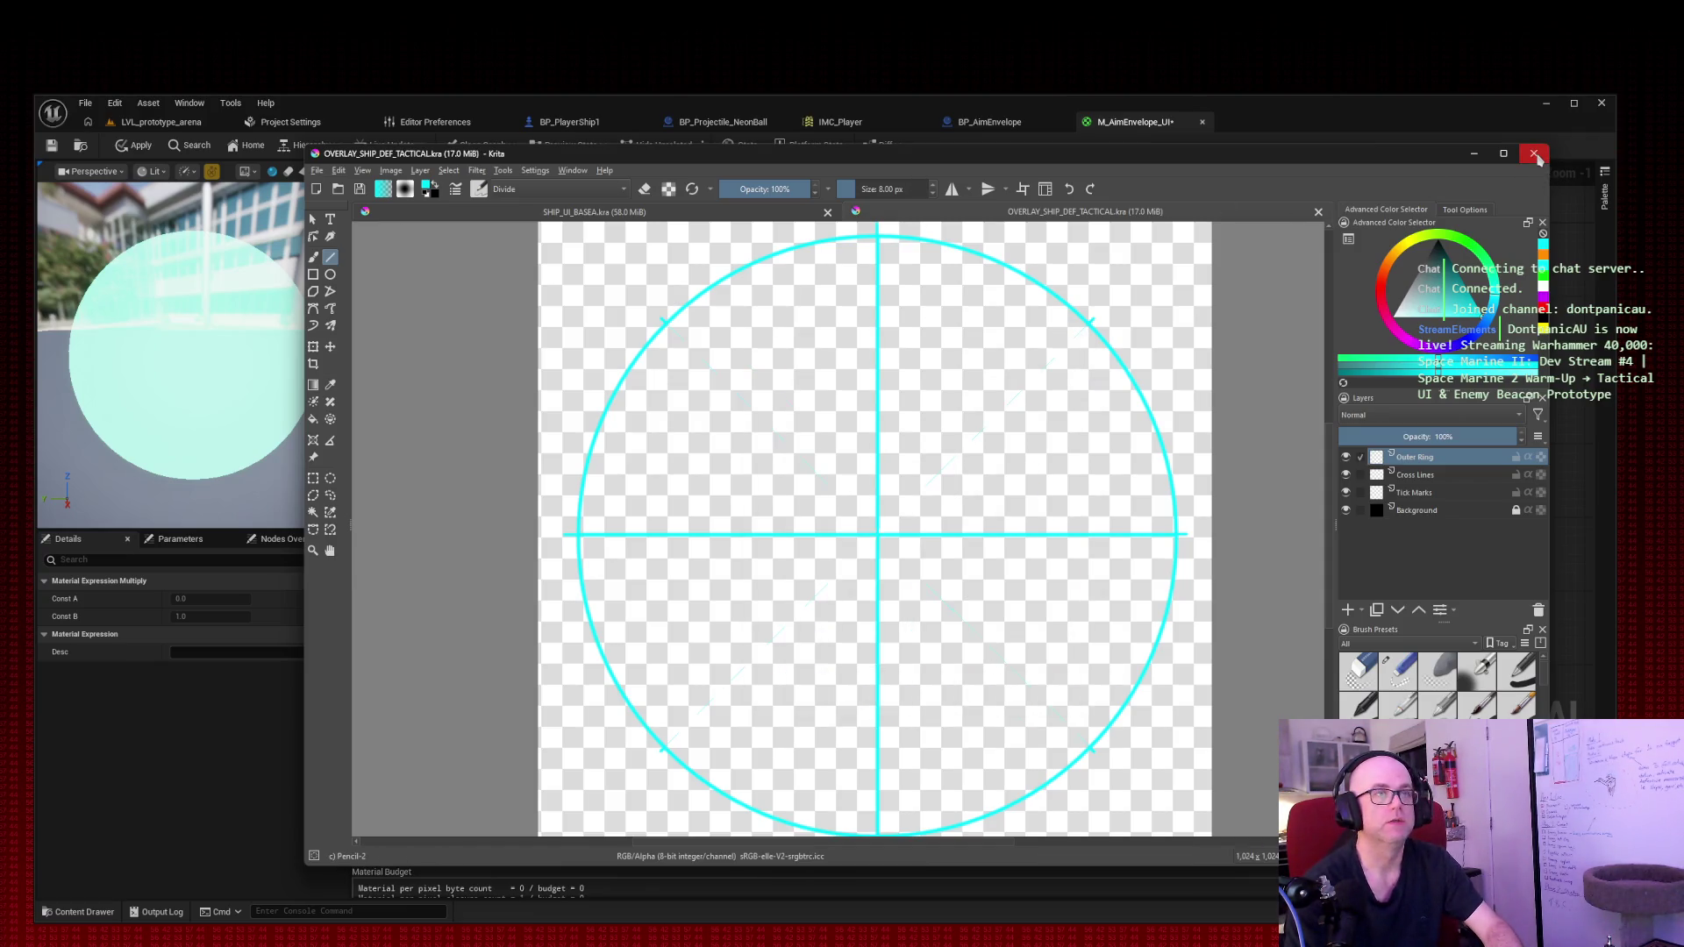
{"action": "left_click", "coordinate": [619, 218]}
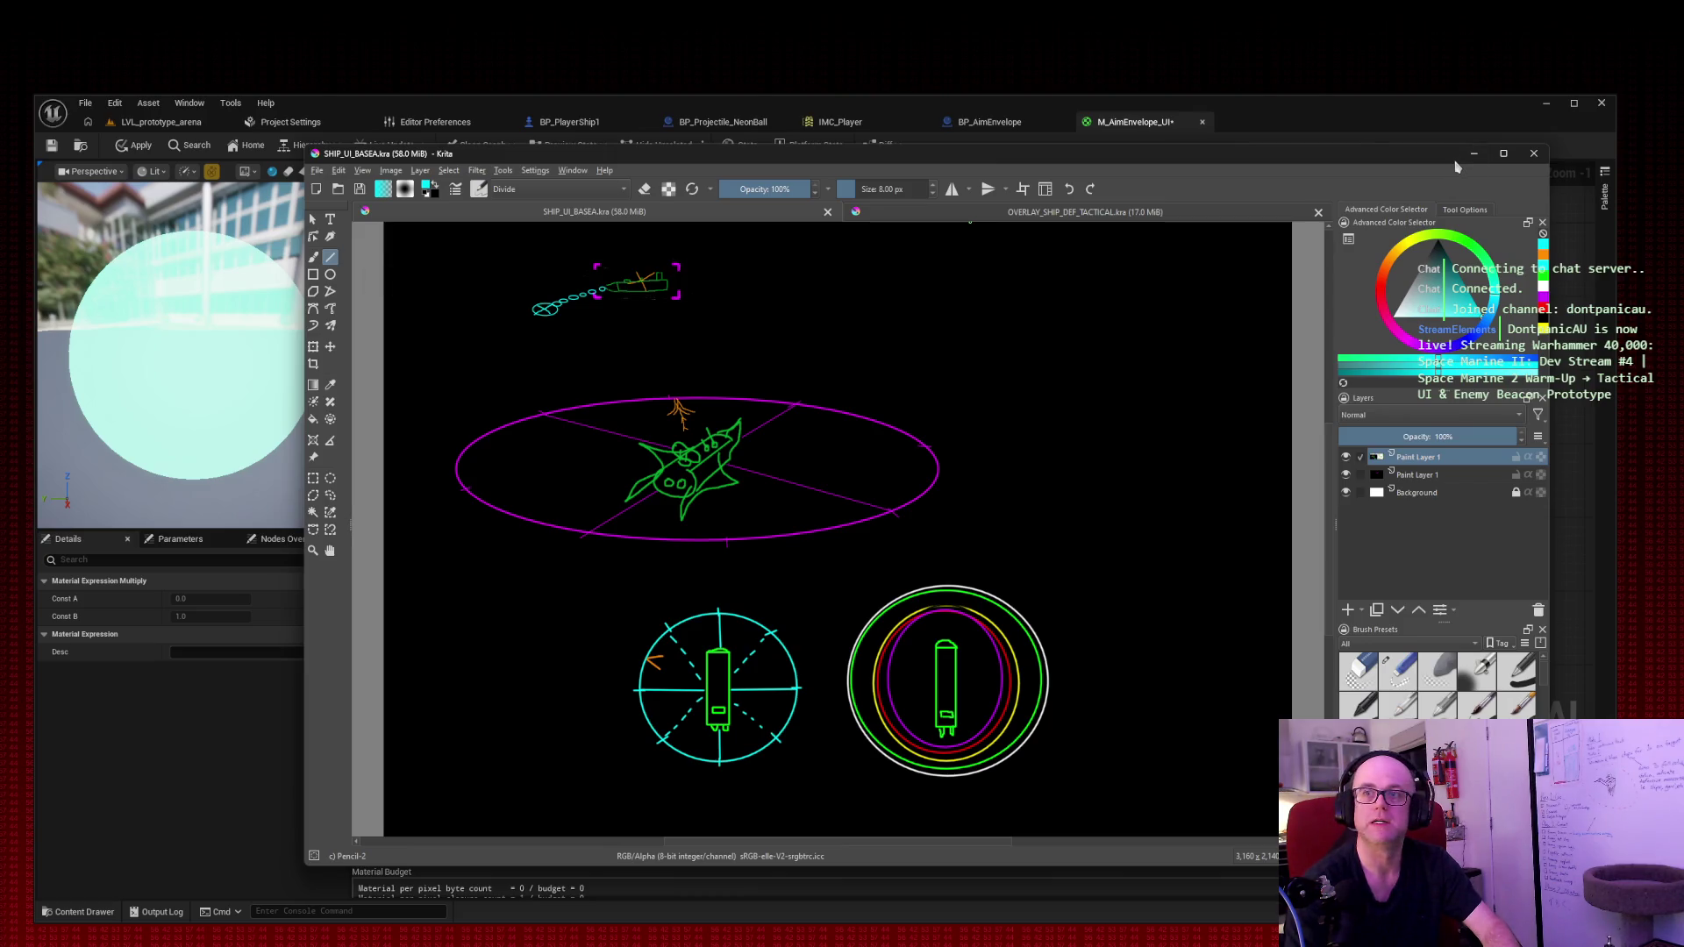
{"action": "left_click", "coordinate": [1475, 916]}
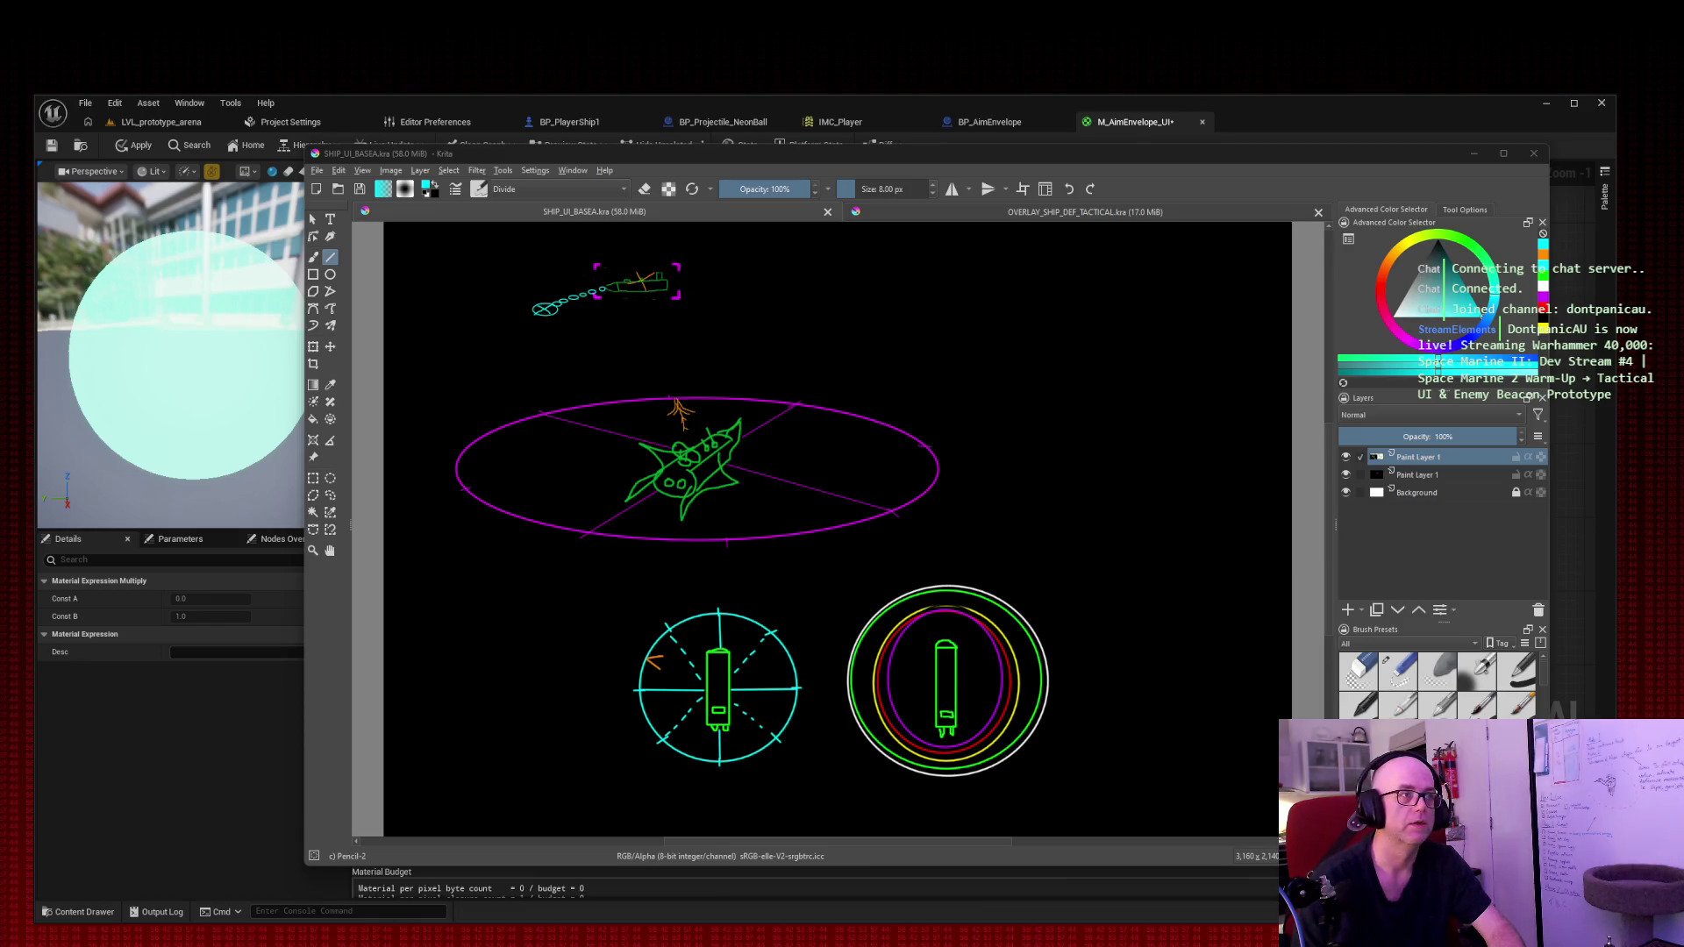
{"action": "mouse_move", "coordinate": [1194, 303]}
{"action": "left_mouse_down"}
{"action": "mouse_move", "coordinate": [1066, 248]}
{"action": "mouse_move", "coordinate": [1094, 268]}
{"action": "left_mouse_up"}
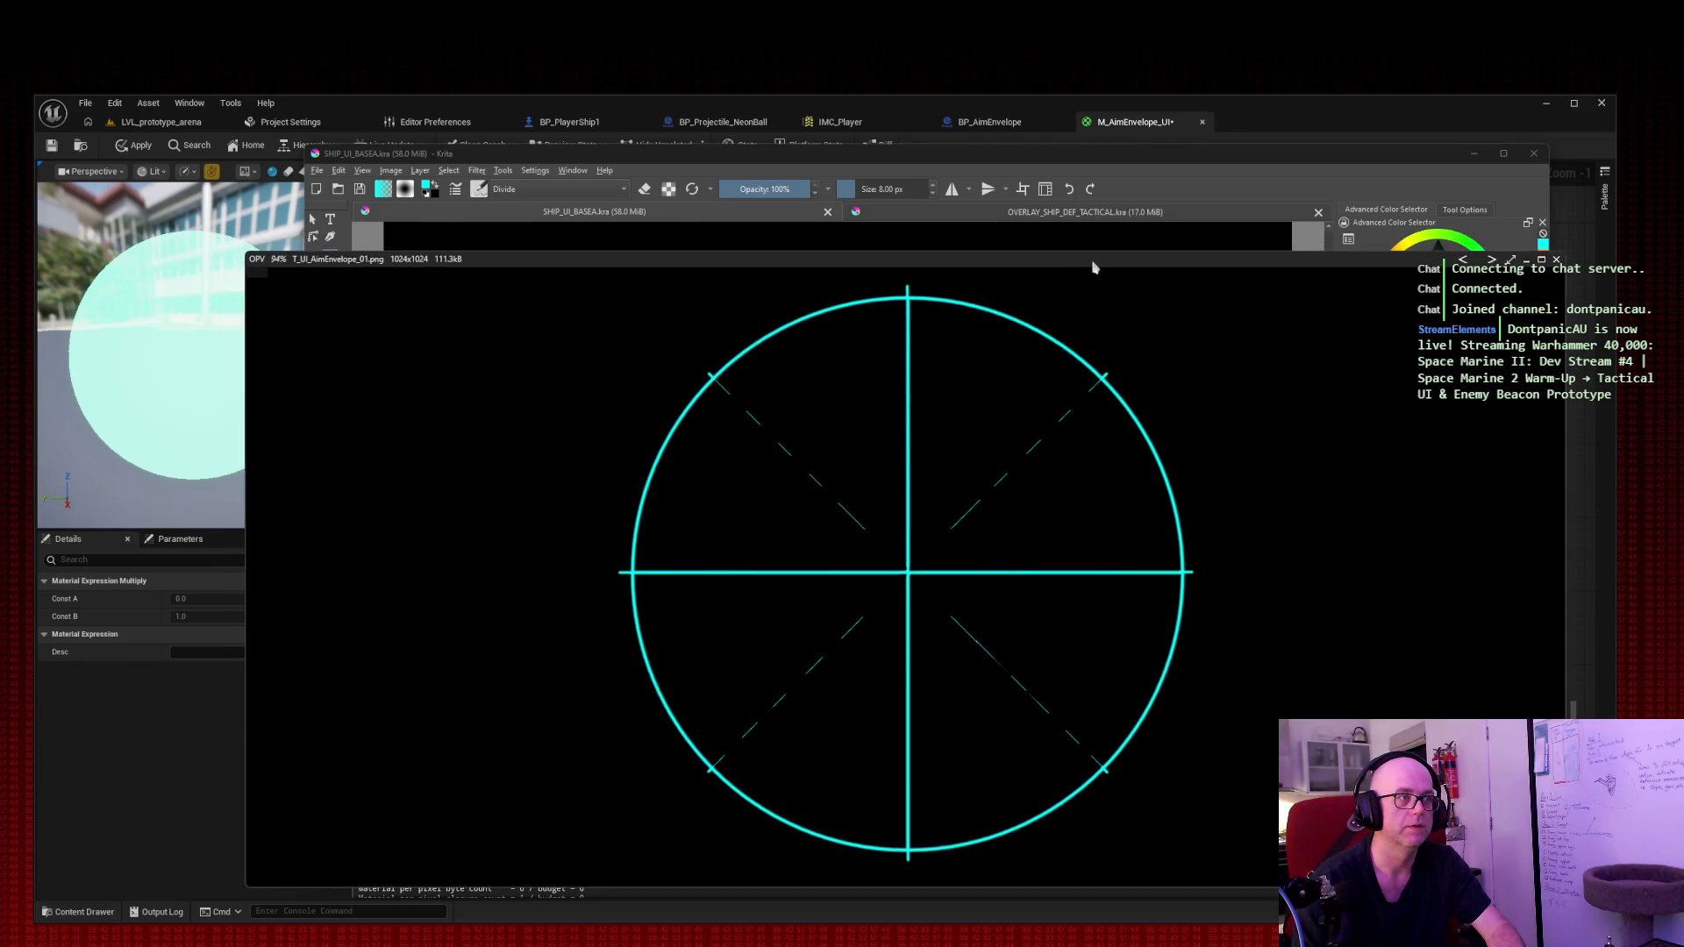
Step: Close the OPV preview and minimize Krita to reveal the Unreal editor
{"action": "left_click", "coordinate": [1556, 261]}
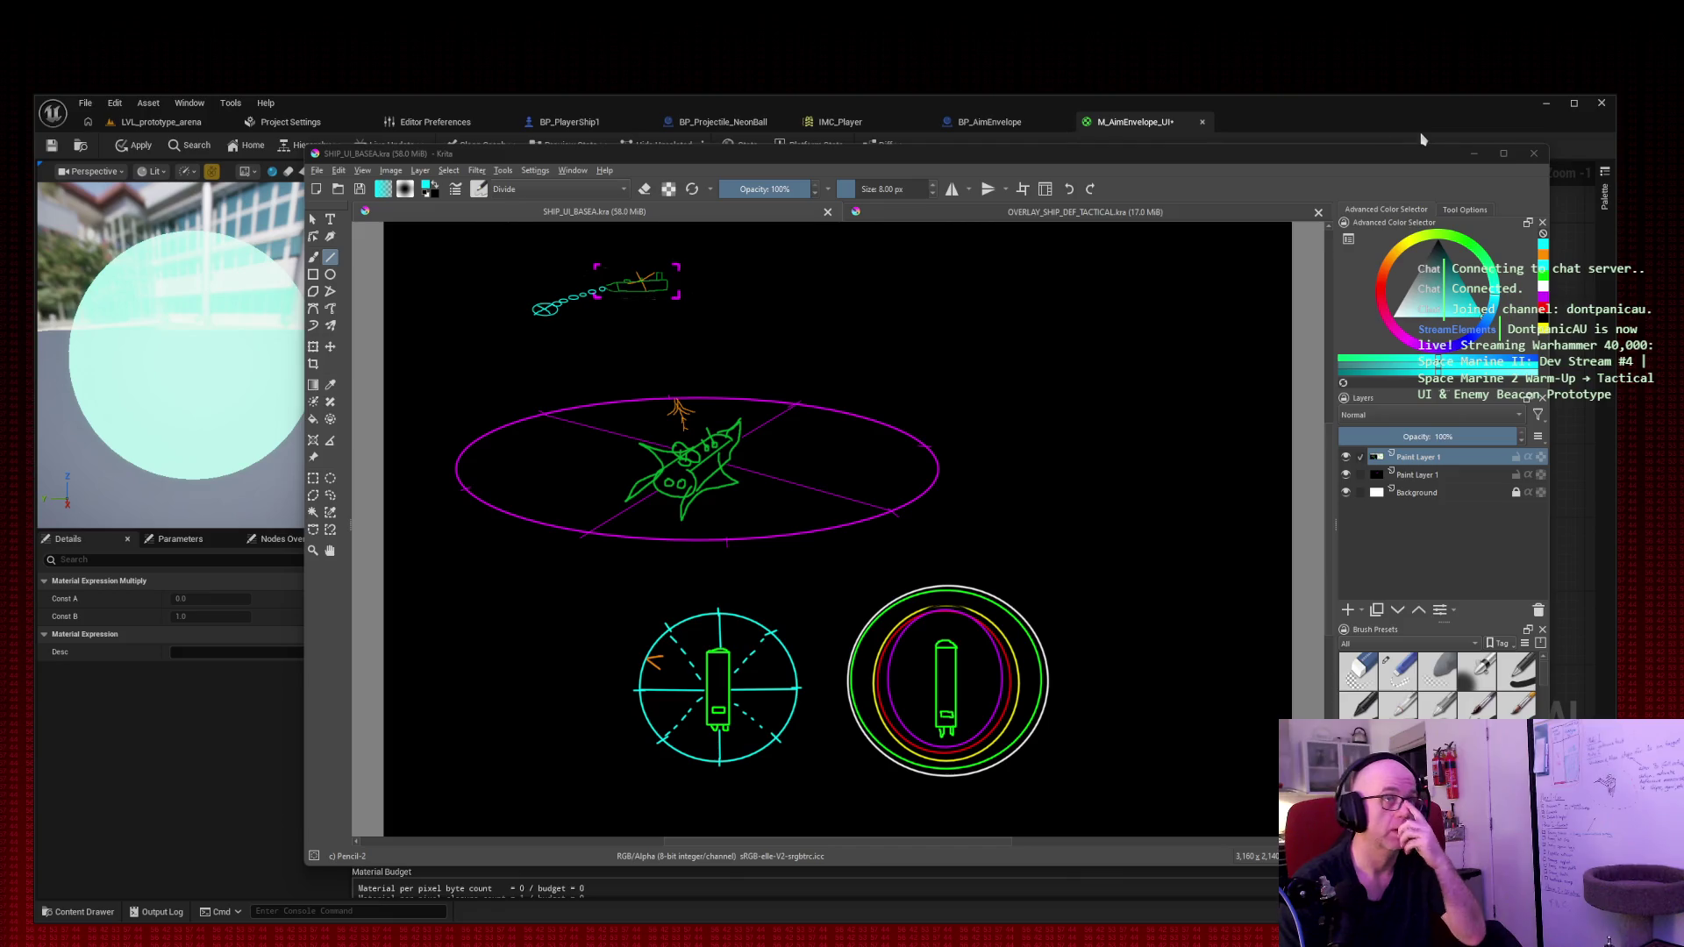
{"action": "left_click", "coordinate": [1474, 154]}
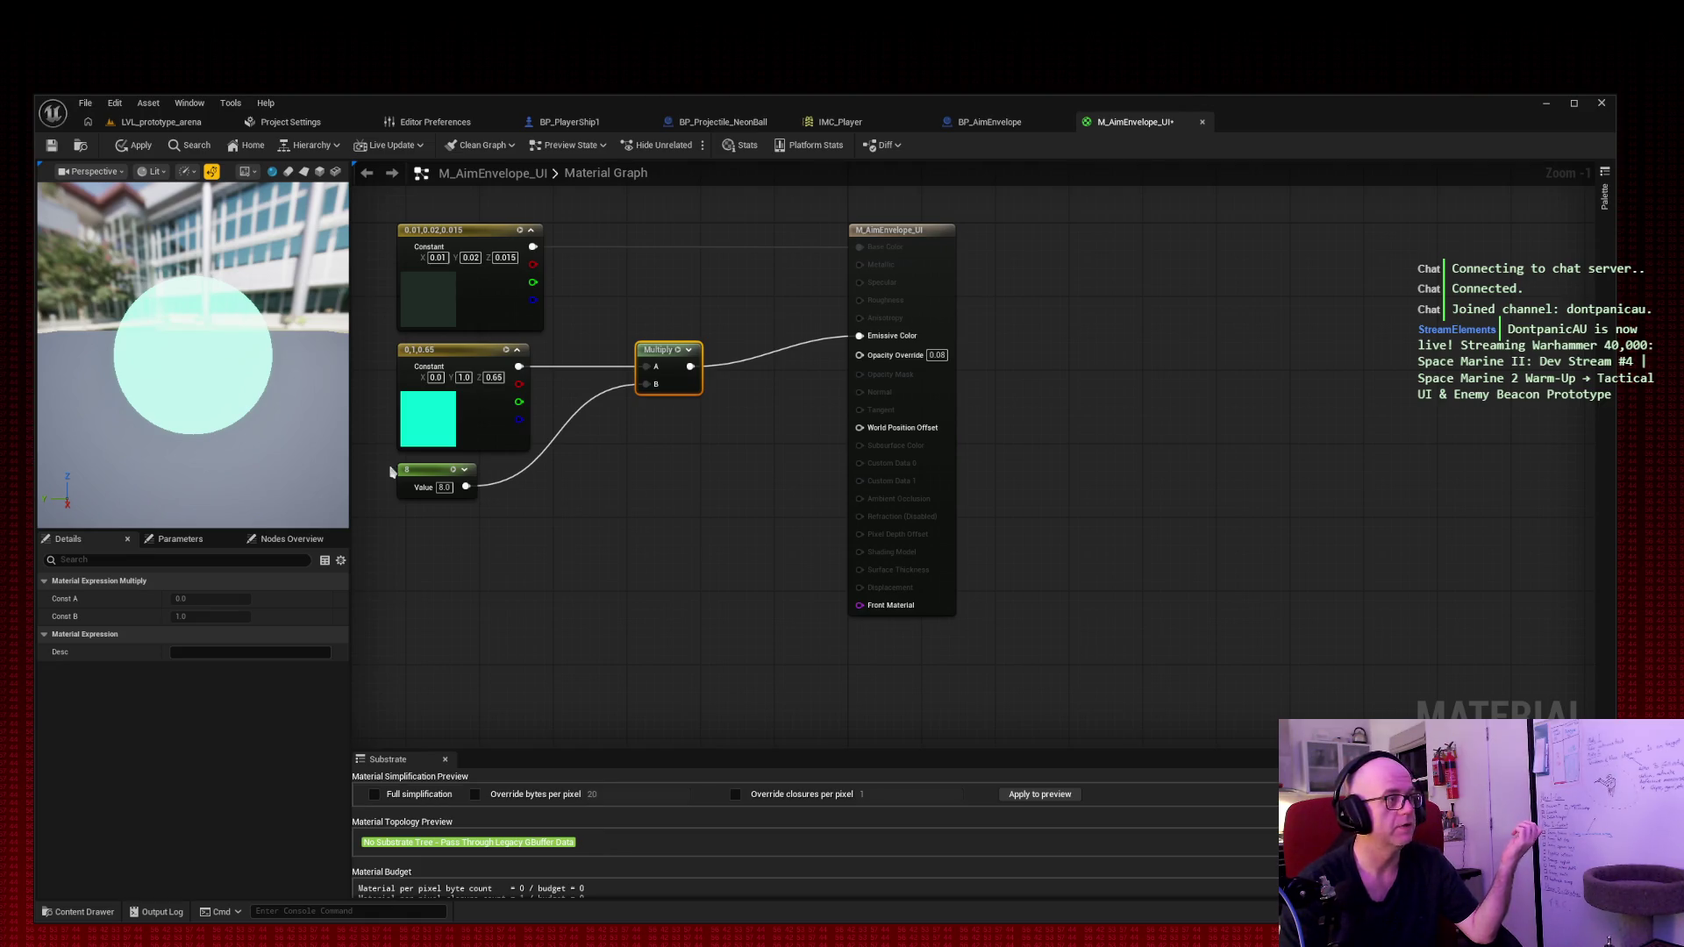
Step: In the LVL_prototype_arena editor, import T_UI_AimEnvelope_01.png into Content/materials as a Texture 2D
{"action": "left_click", "coordinate": [145, 122]}
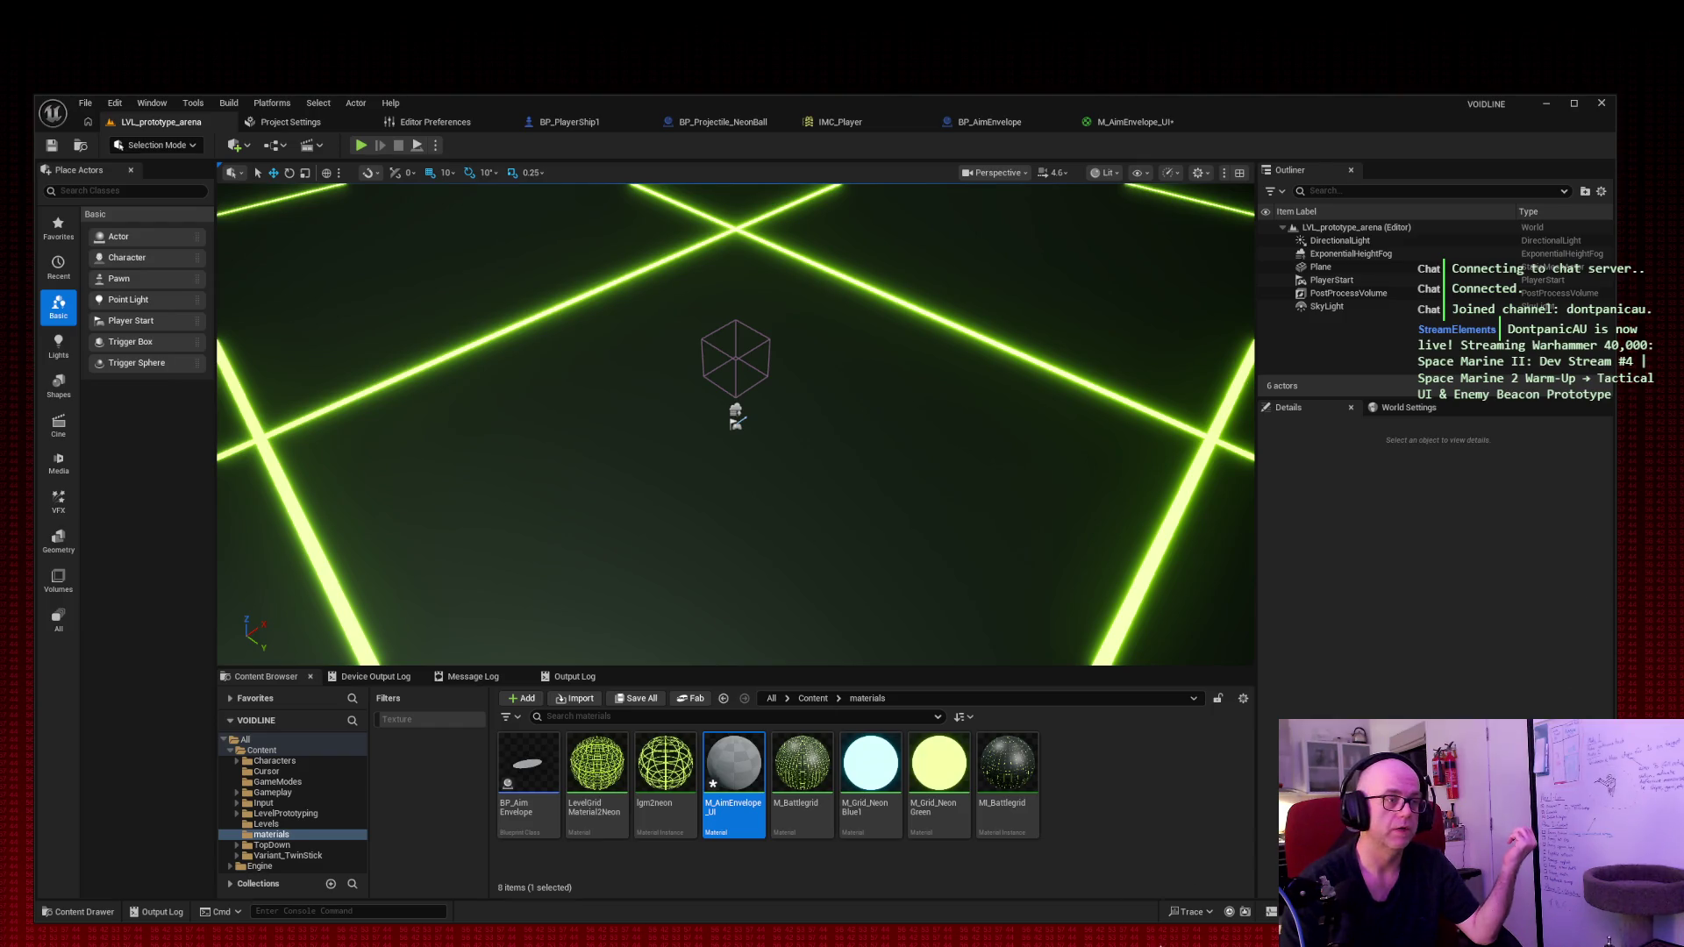
{"action": "right_click", "coordinate": [1060, 787]}
{"action": "left_click", "coordinate": [1122, 614]}
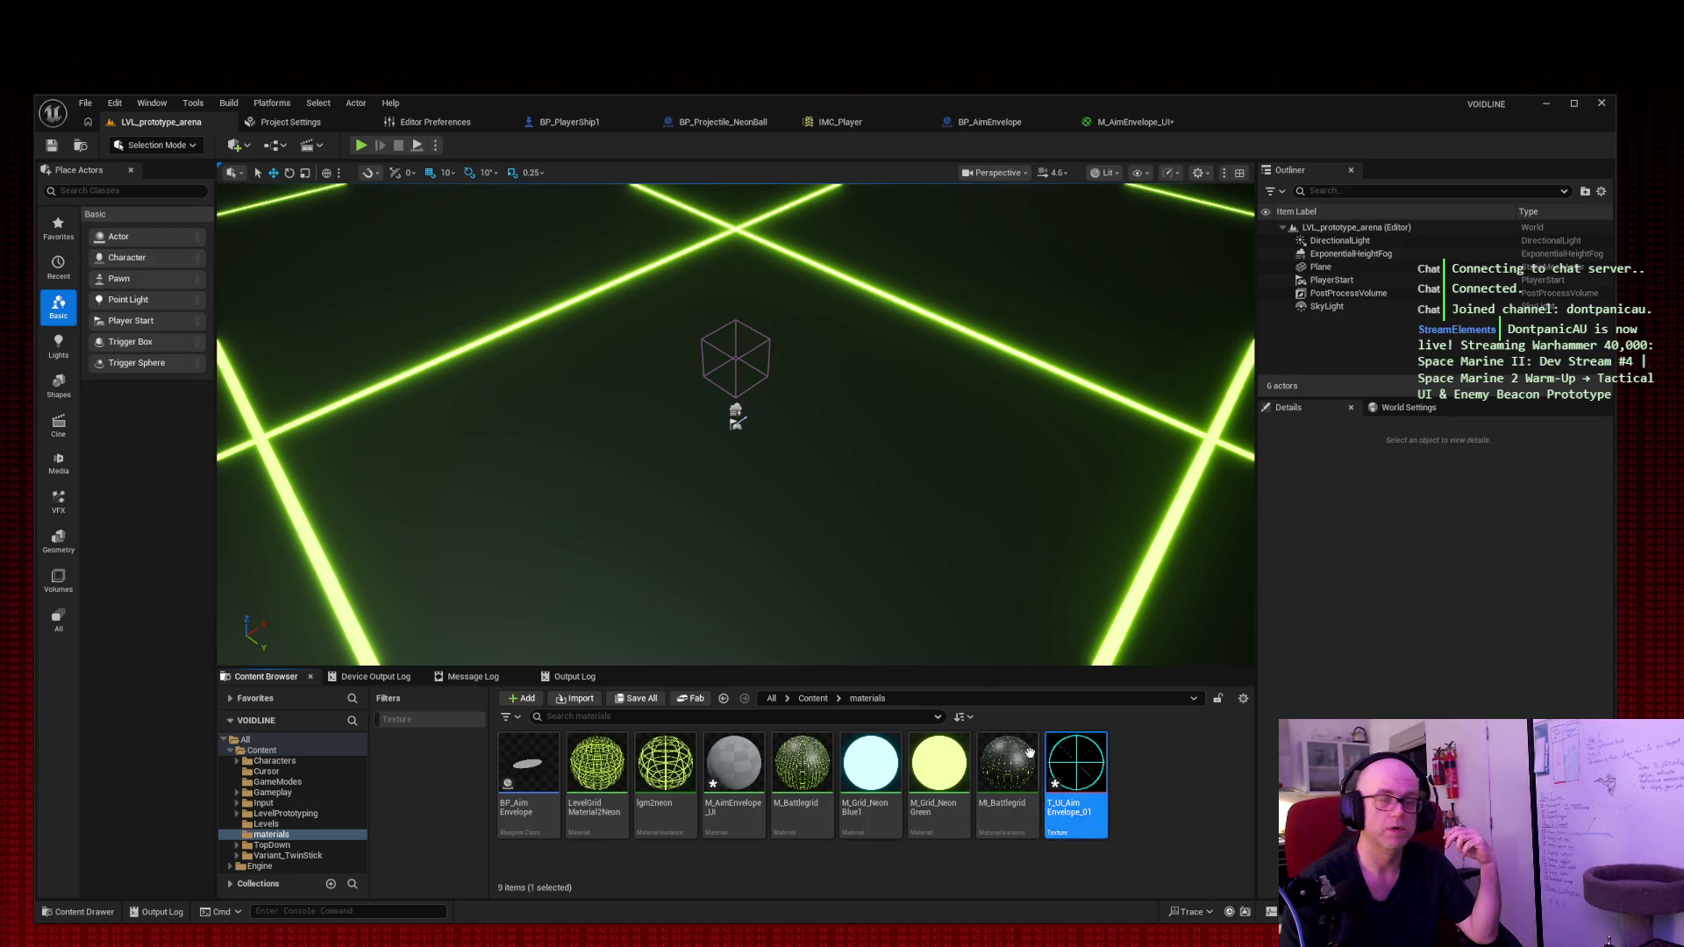
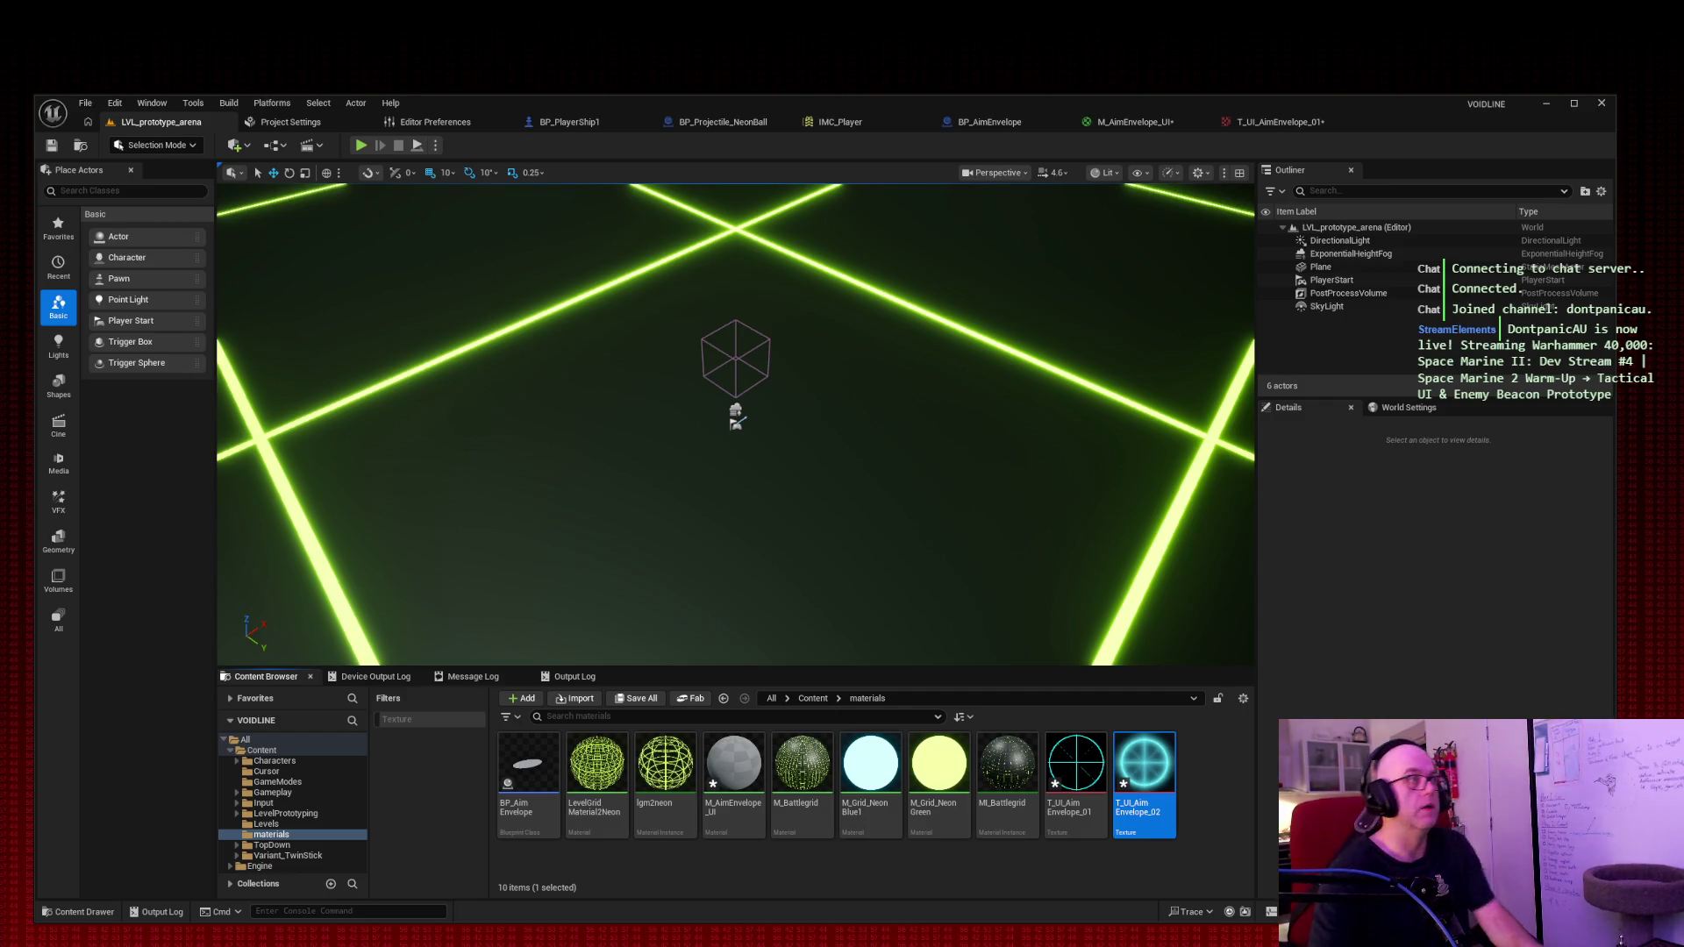
Step: Play-test the arena level, steering the ship and firing shots, then stop the session
{"action": "left_click", "coordinate": [360, 145]}
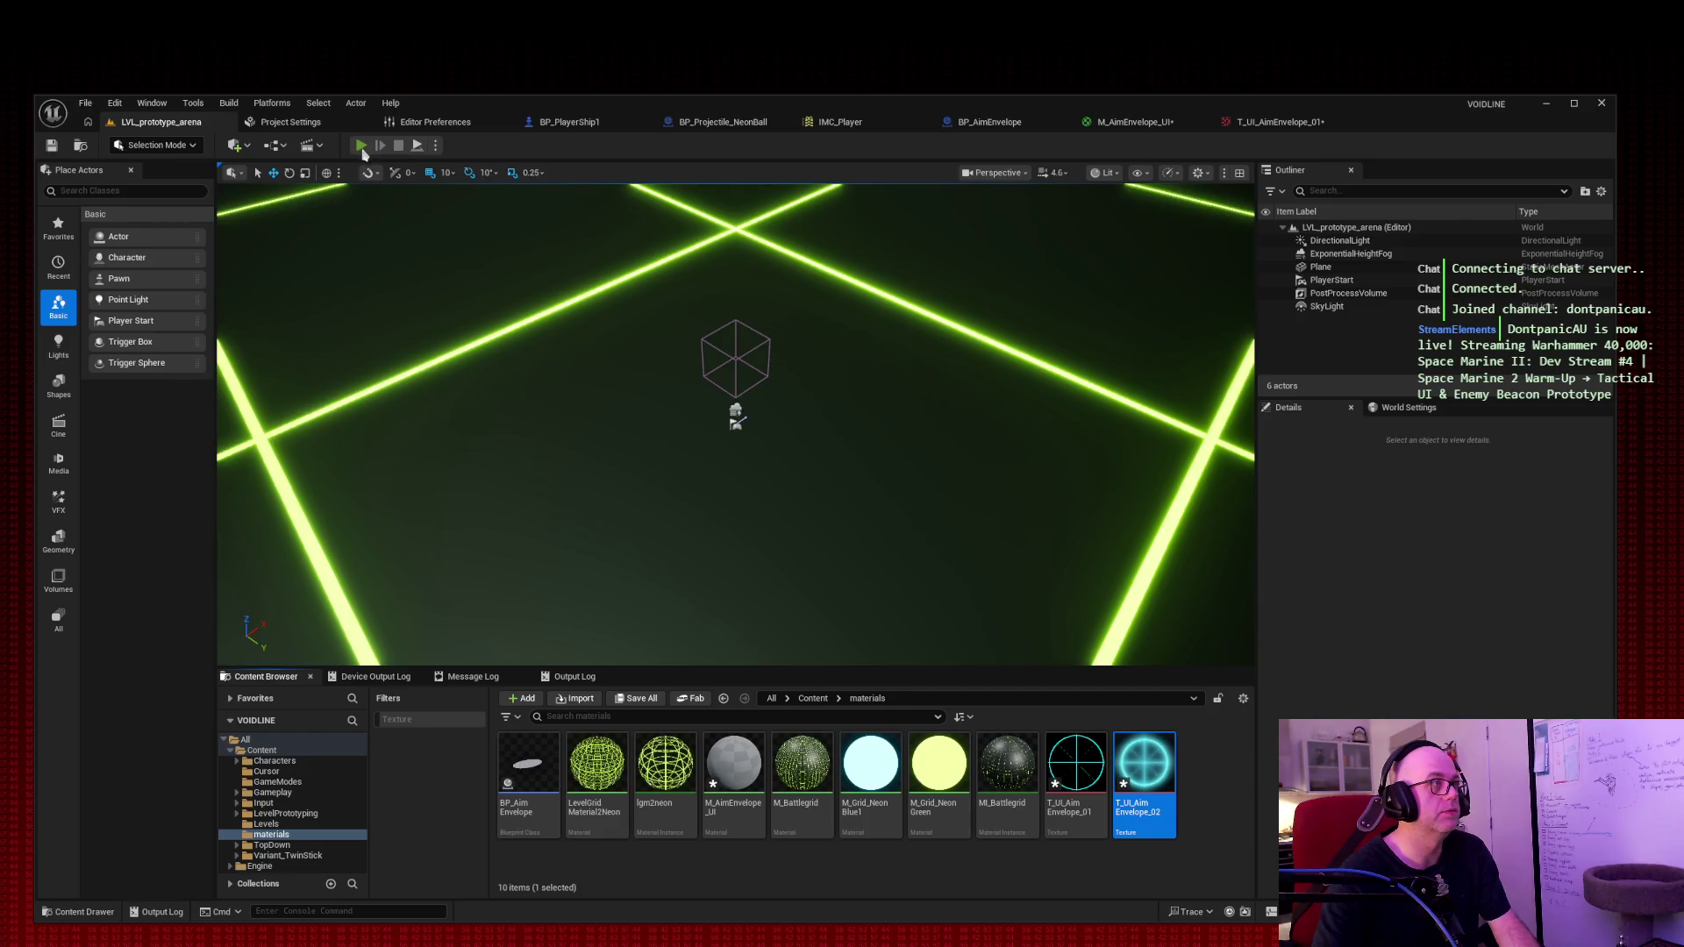
{"action": "key", "text": "space"}
{"action": "key", "text": "space"}
{"action": "key", "text": "space"}
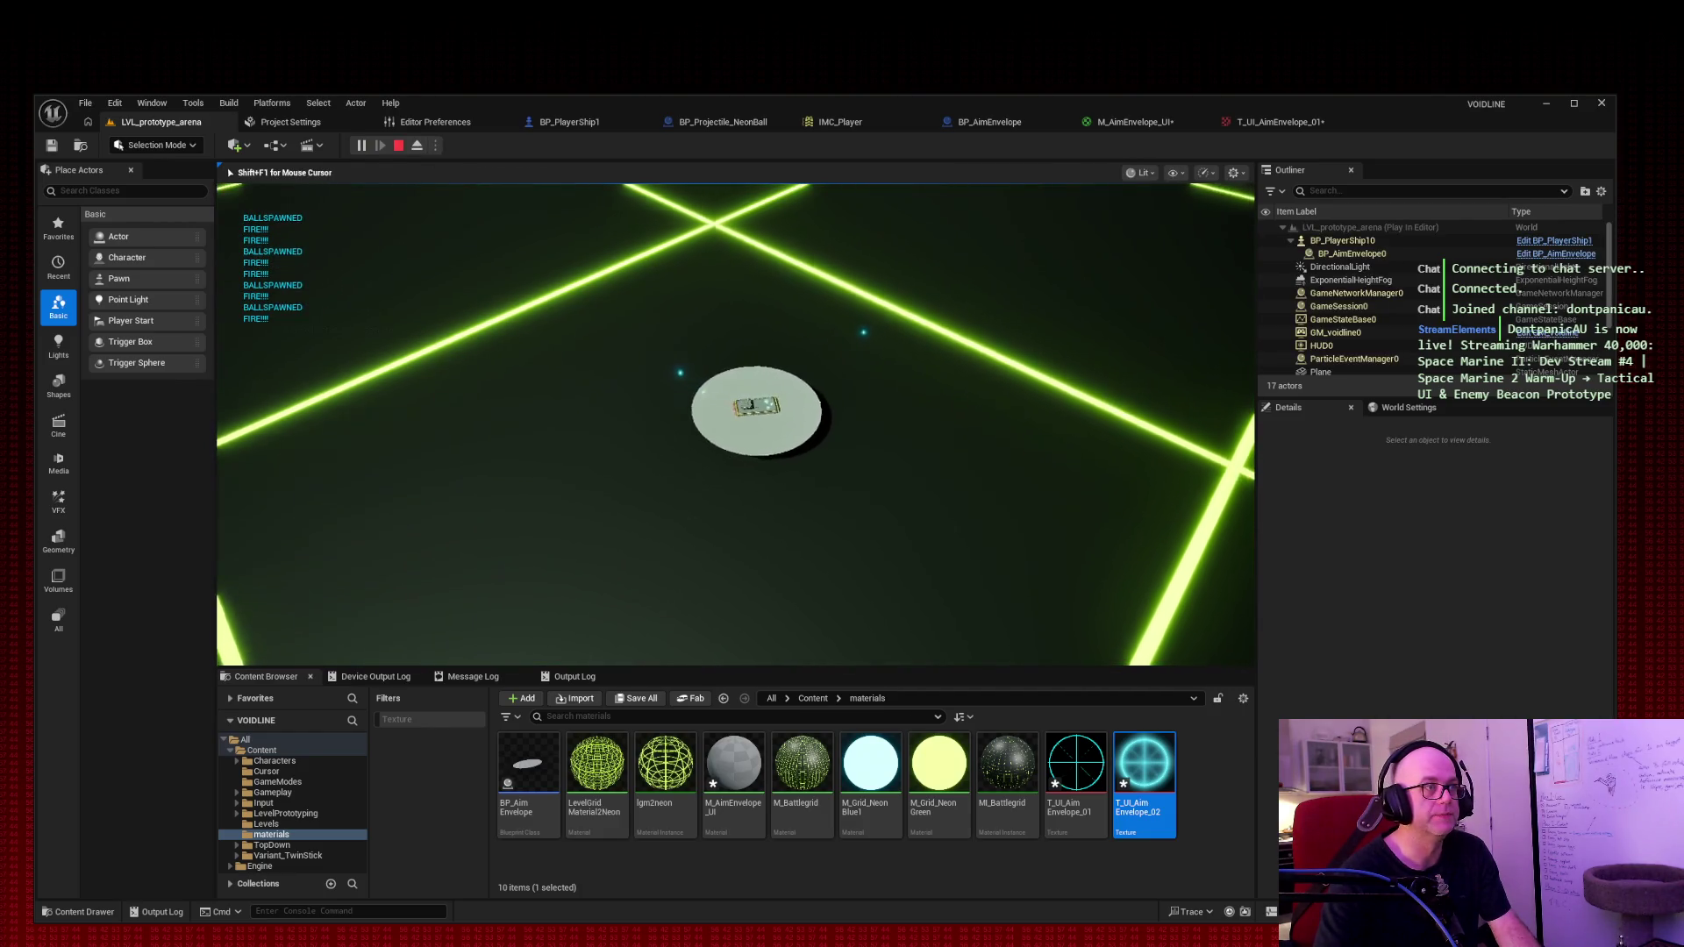
{"action": "key", "text": "d"}
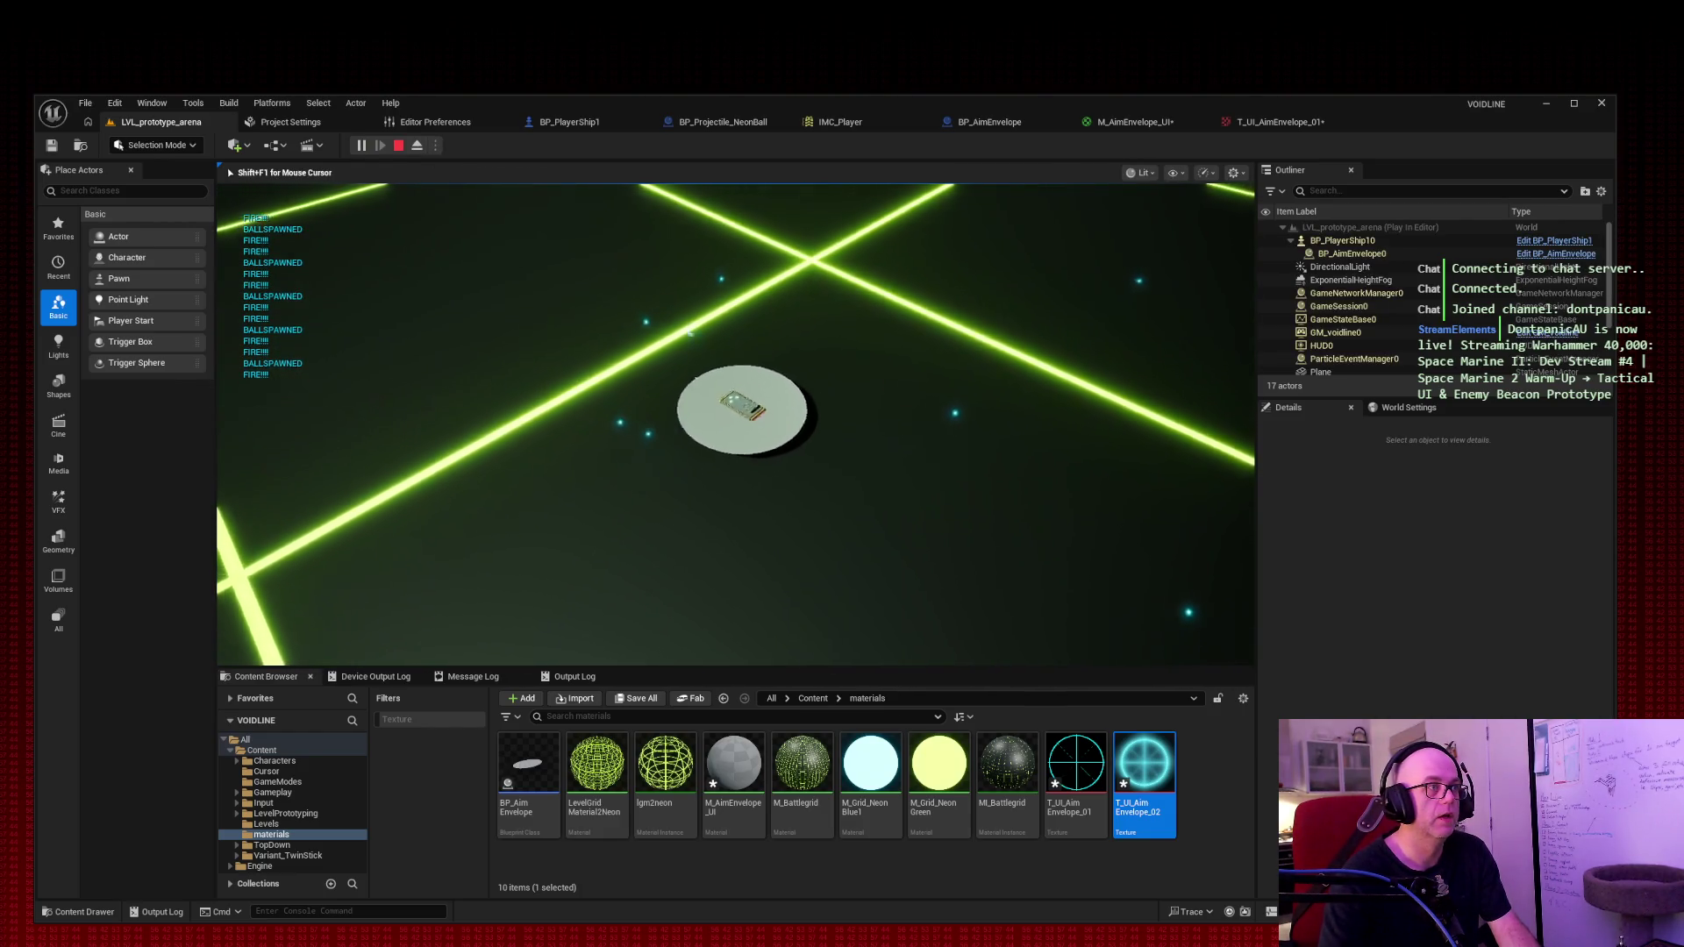
{"action": "key", "text": "space"}
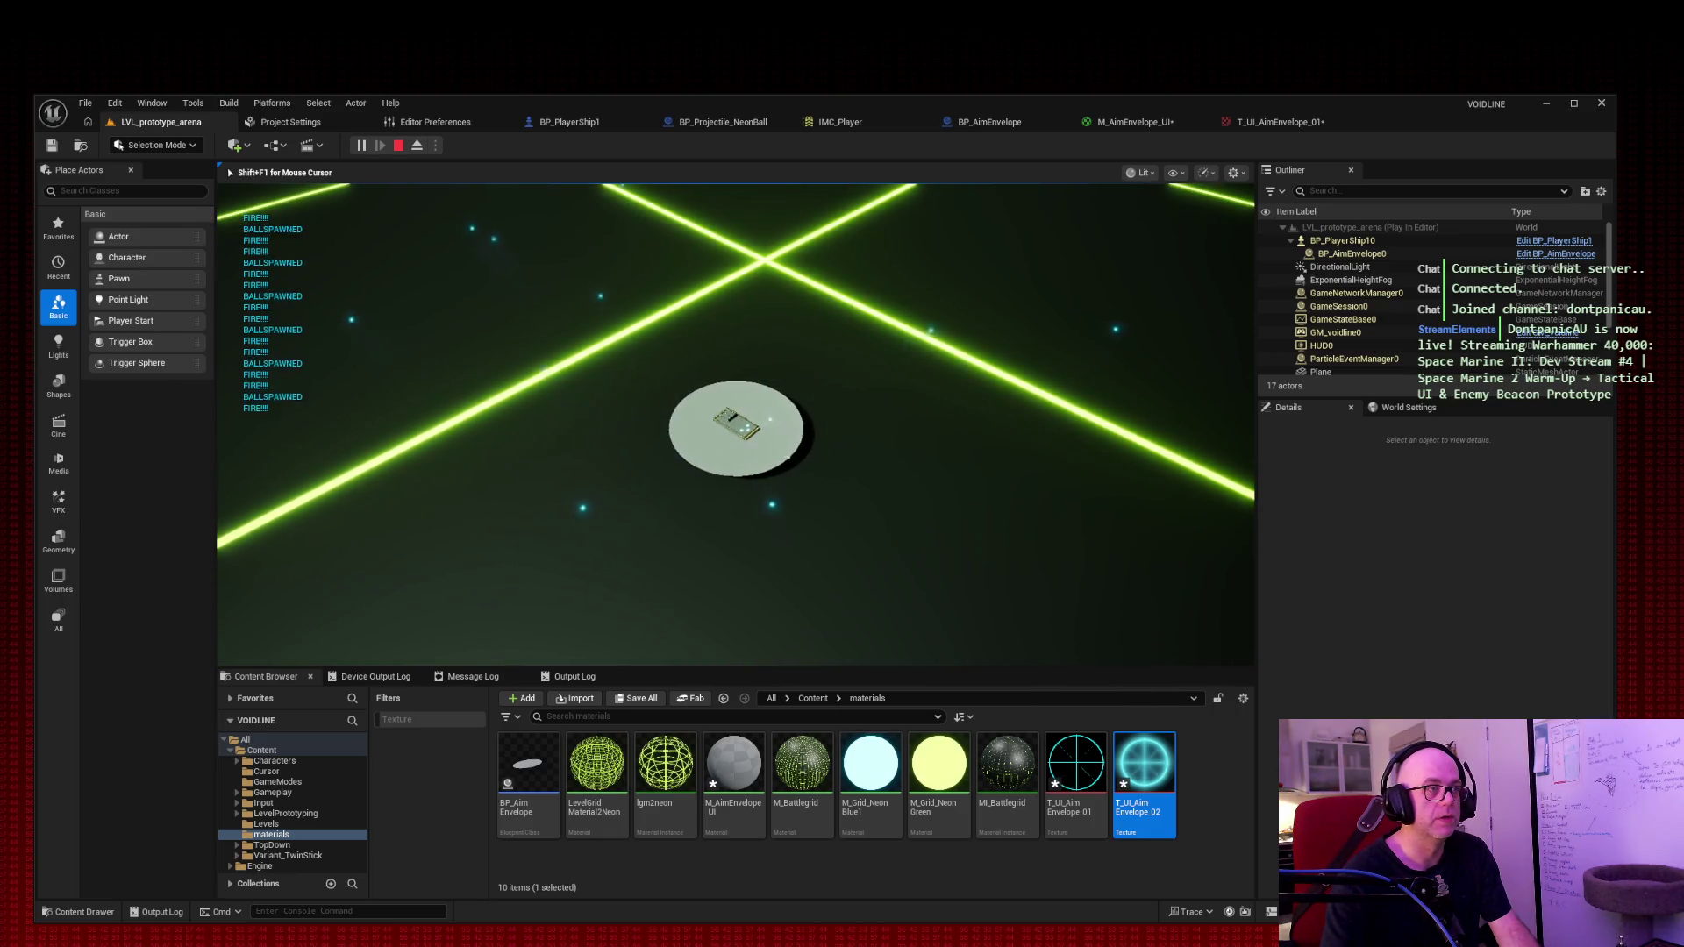
{"action": "key", "text": "w"}
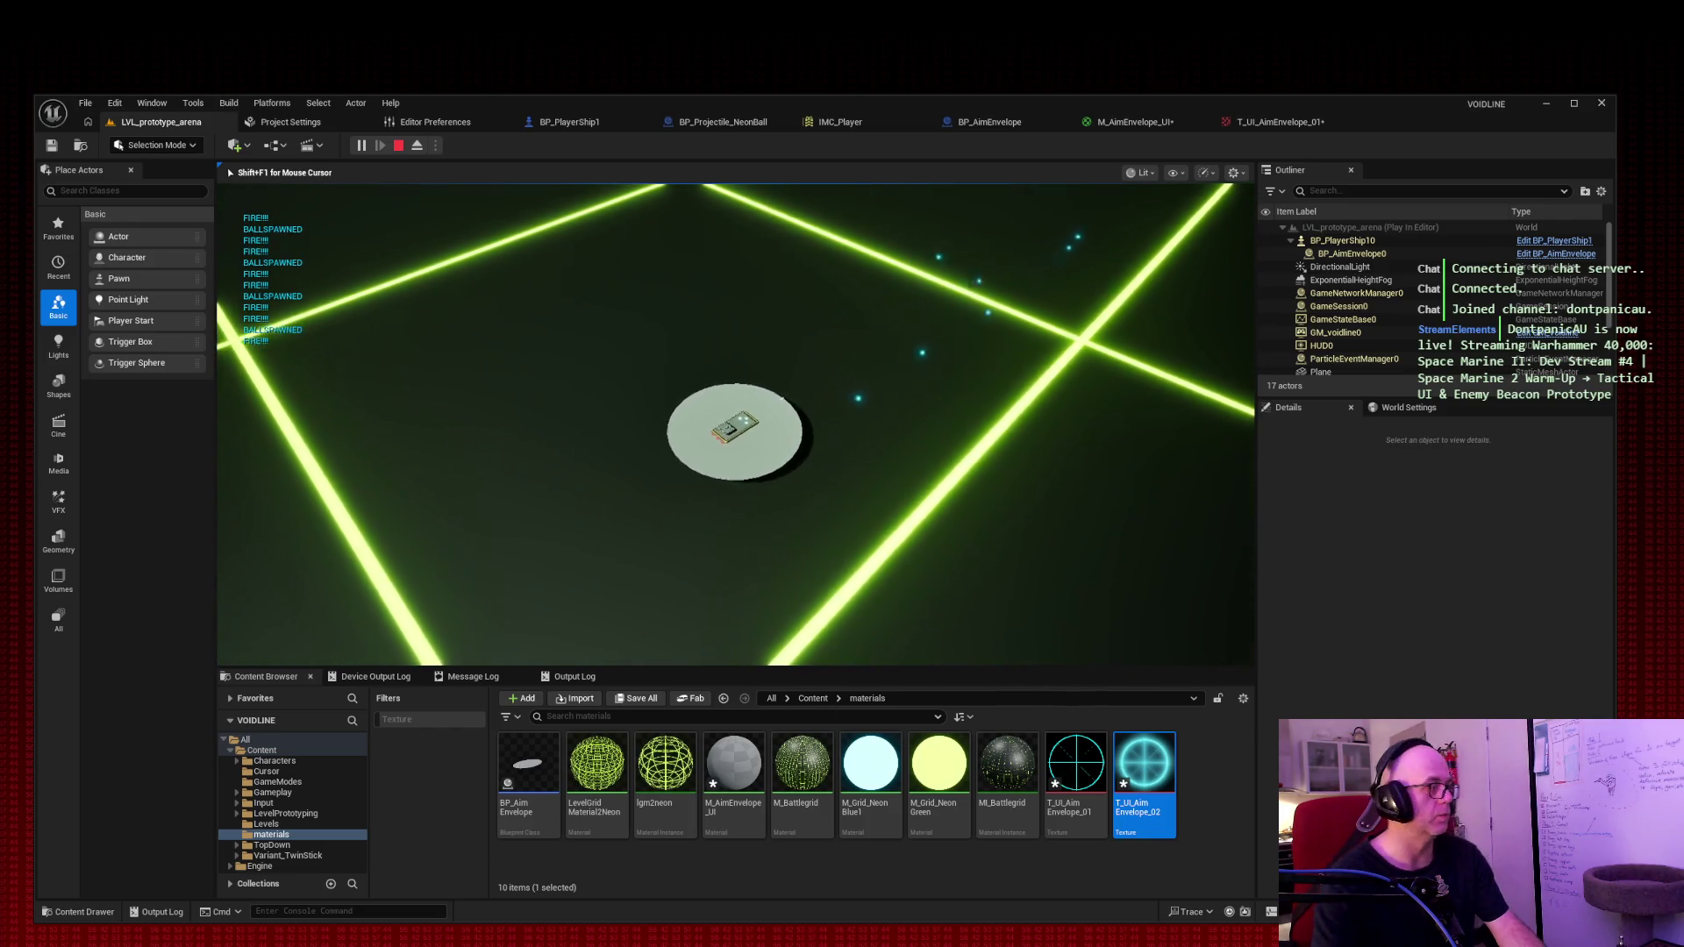
{"action": "key", "text": "Escape"}
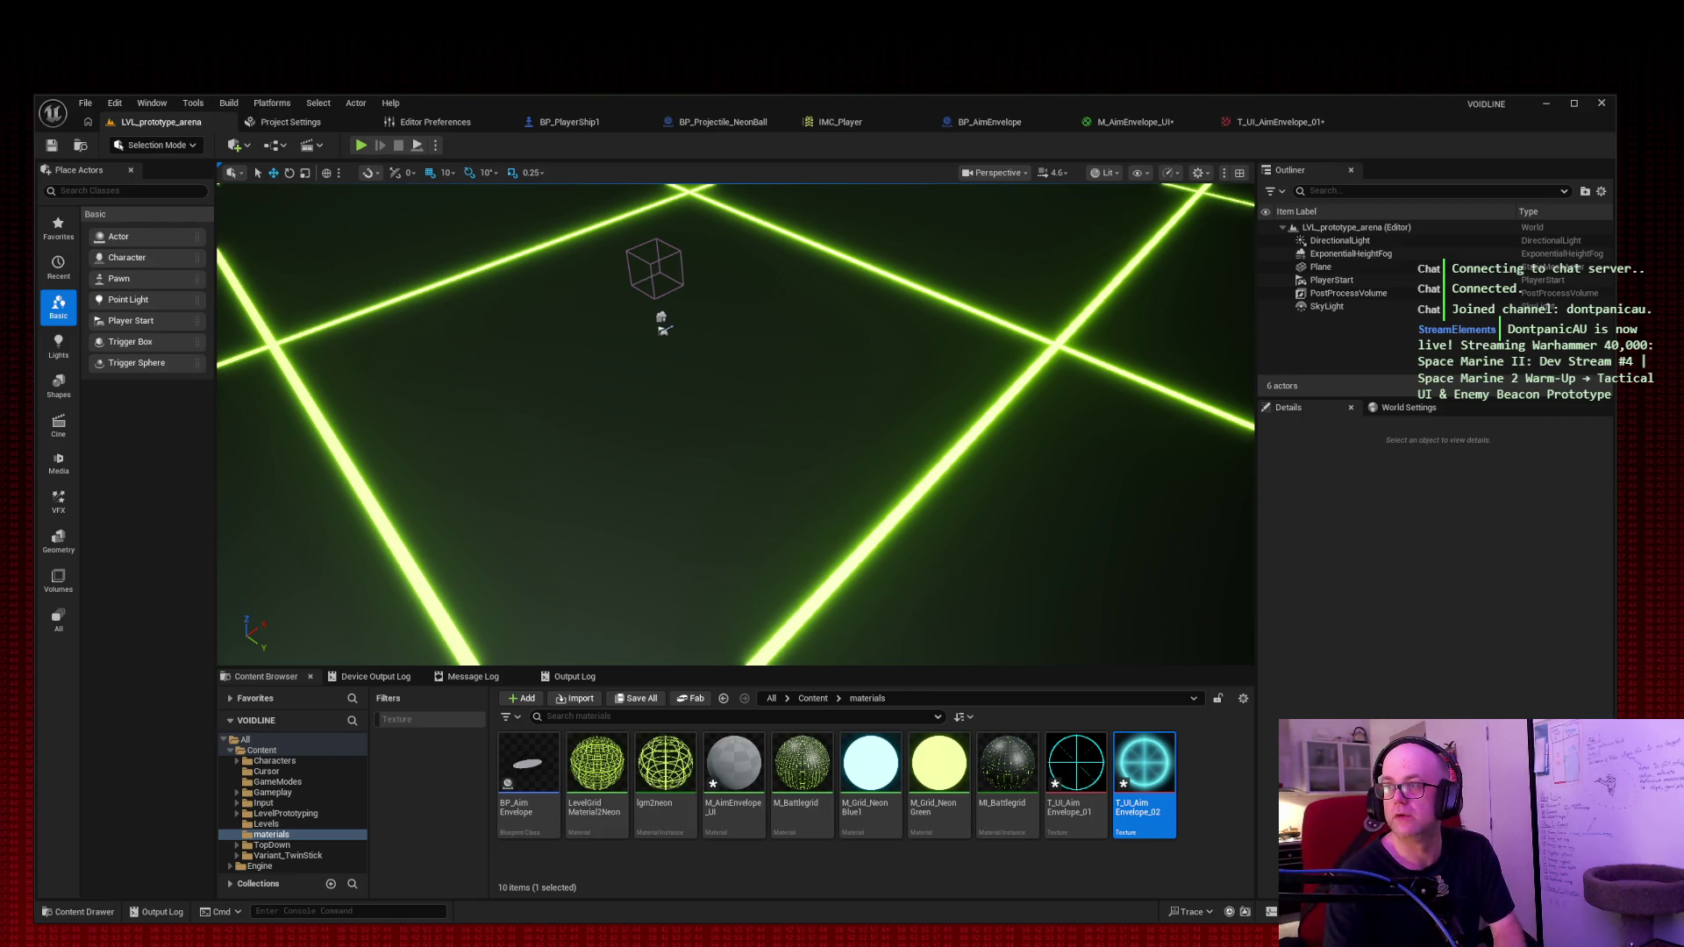
Step: Compare the two reticle images, ending on ticked T_UI_AimEnvelope_02.png, then close the viewer
{"action": "key", "text": "Left"}
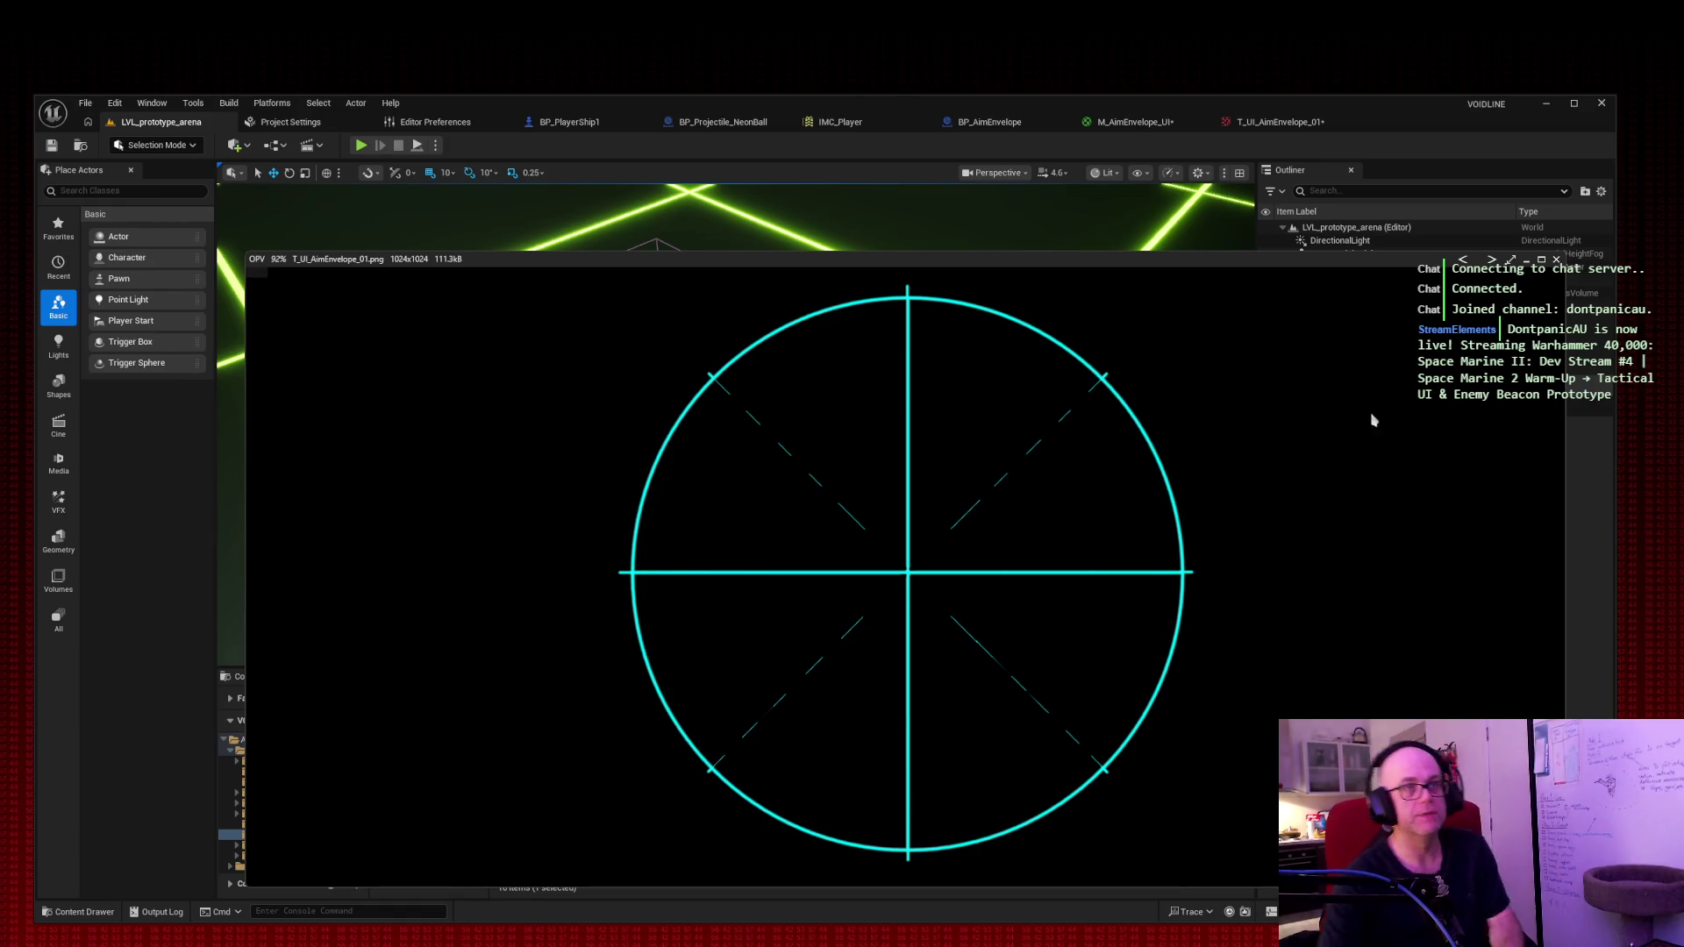
{"action": "key", "text": "Right"}
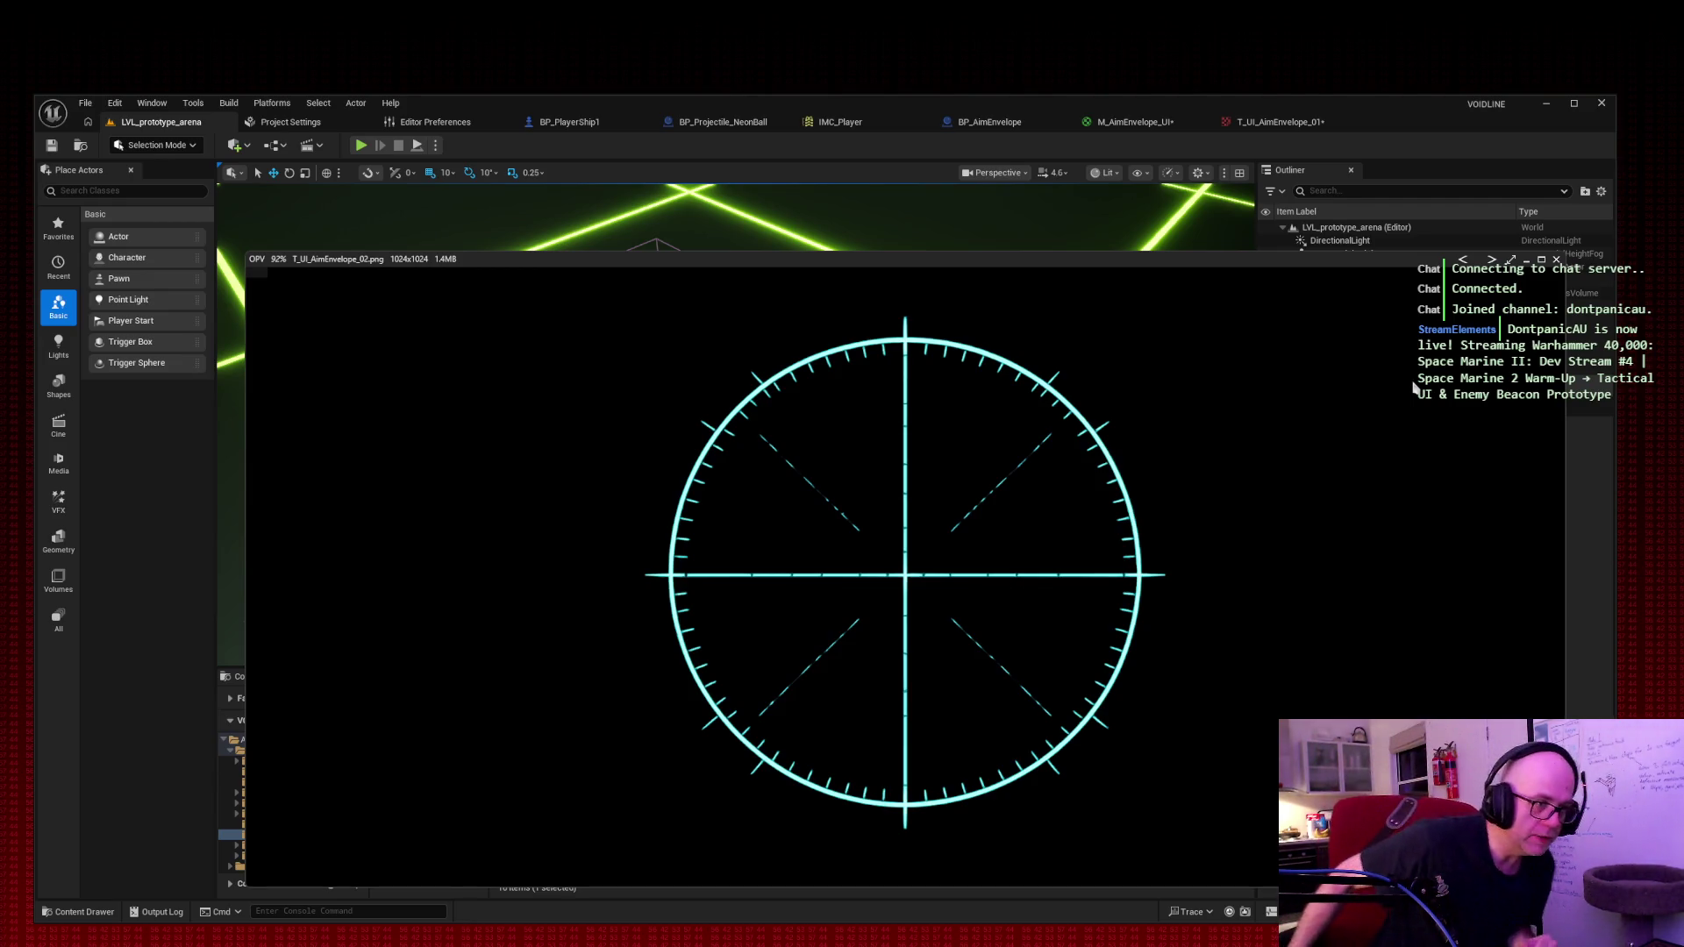
{"action": "left_click", "coordinate": [1557, 260]}
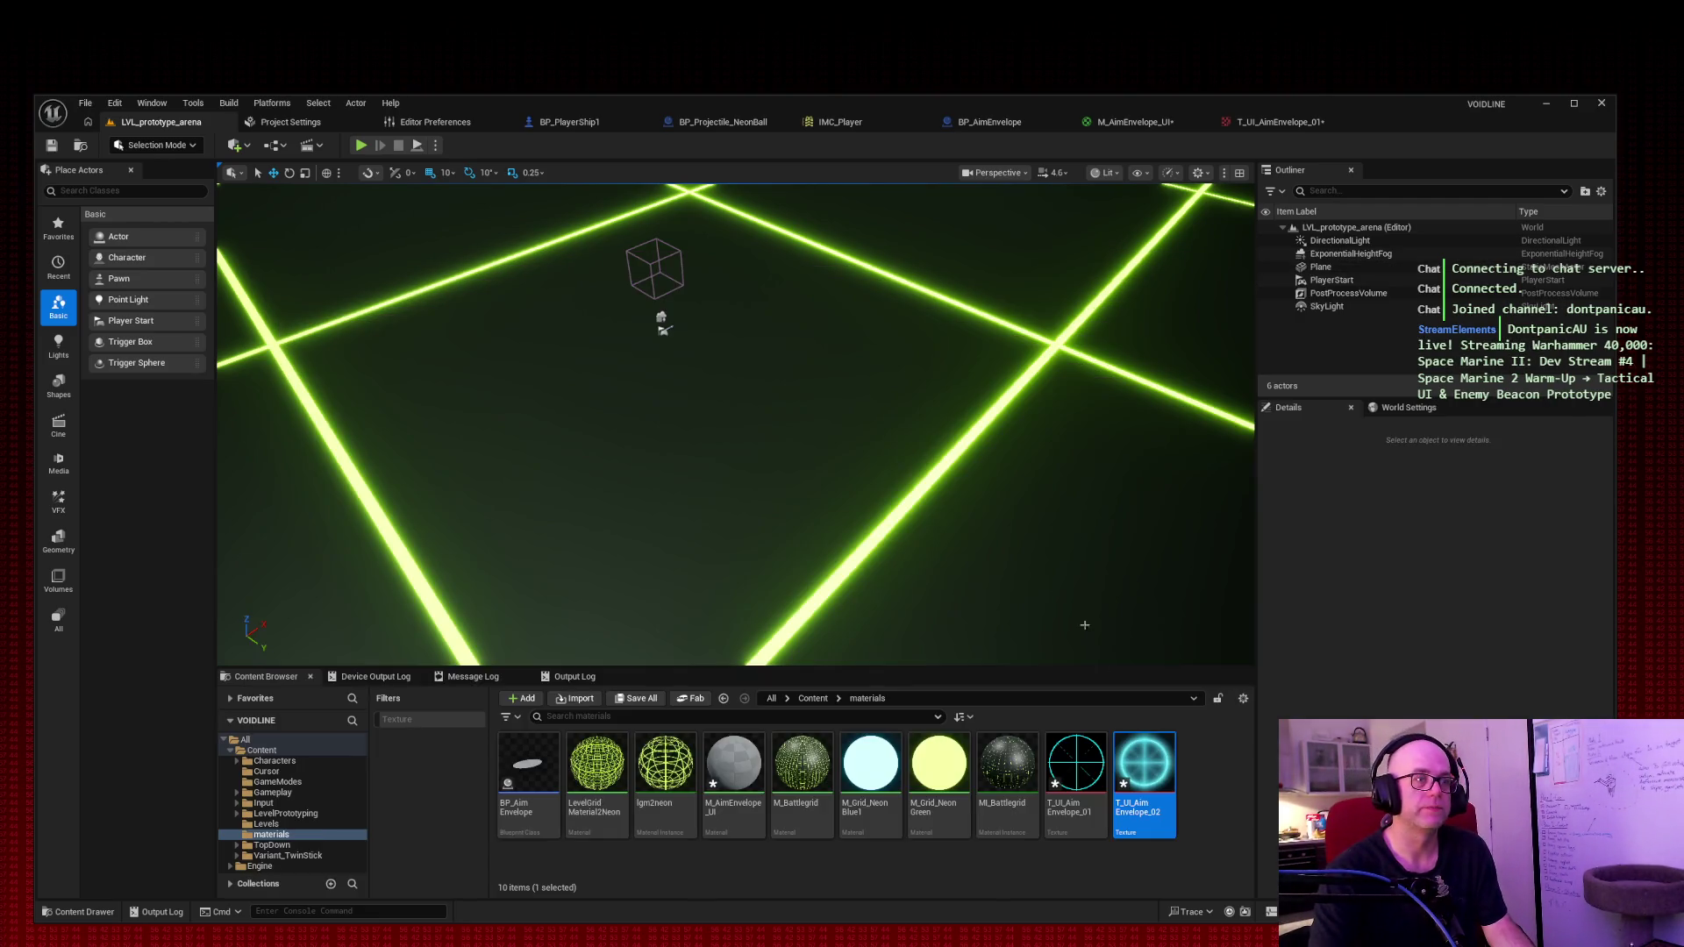
Step: Open T_UI_AimEnvelope_02 in the texture editor and save both reticle textures
{"action": "right_click", "coordinate": [1141, 742]}
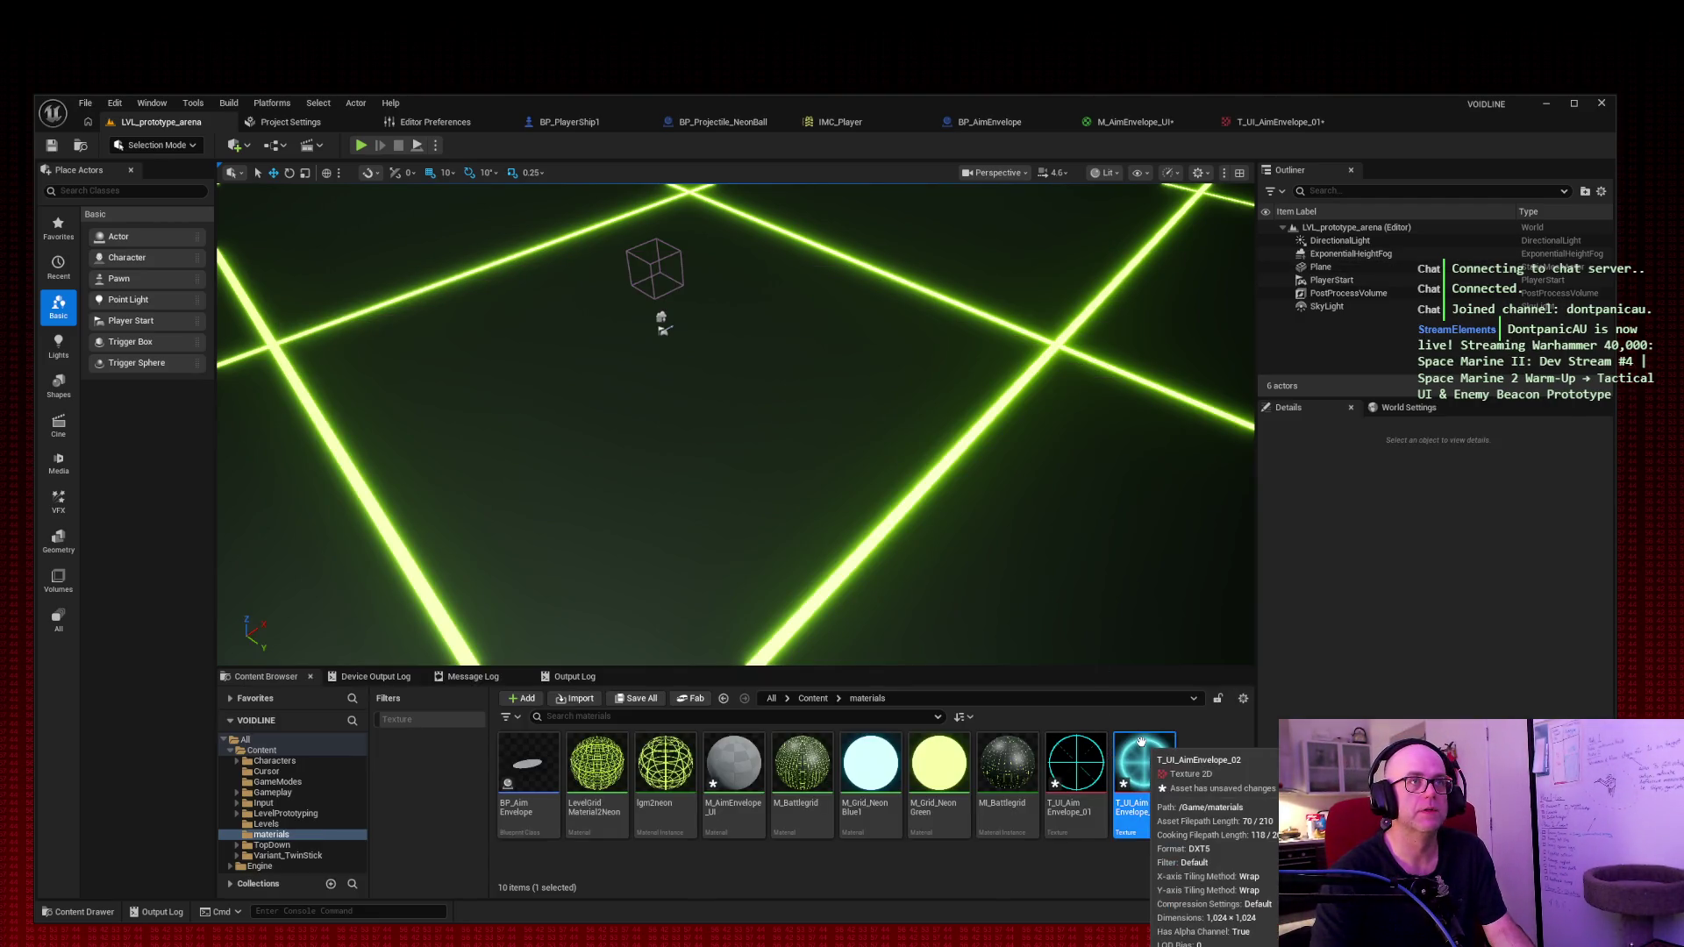
{"action": "left_click", "coordinate": [1179, 558]}
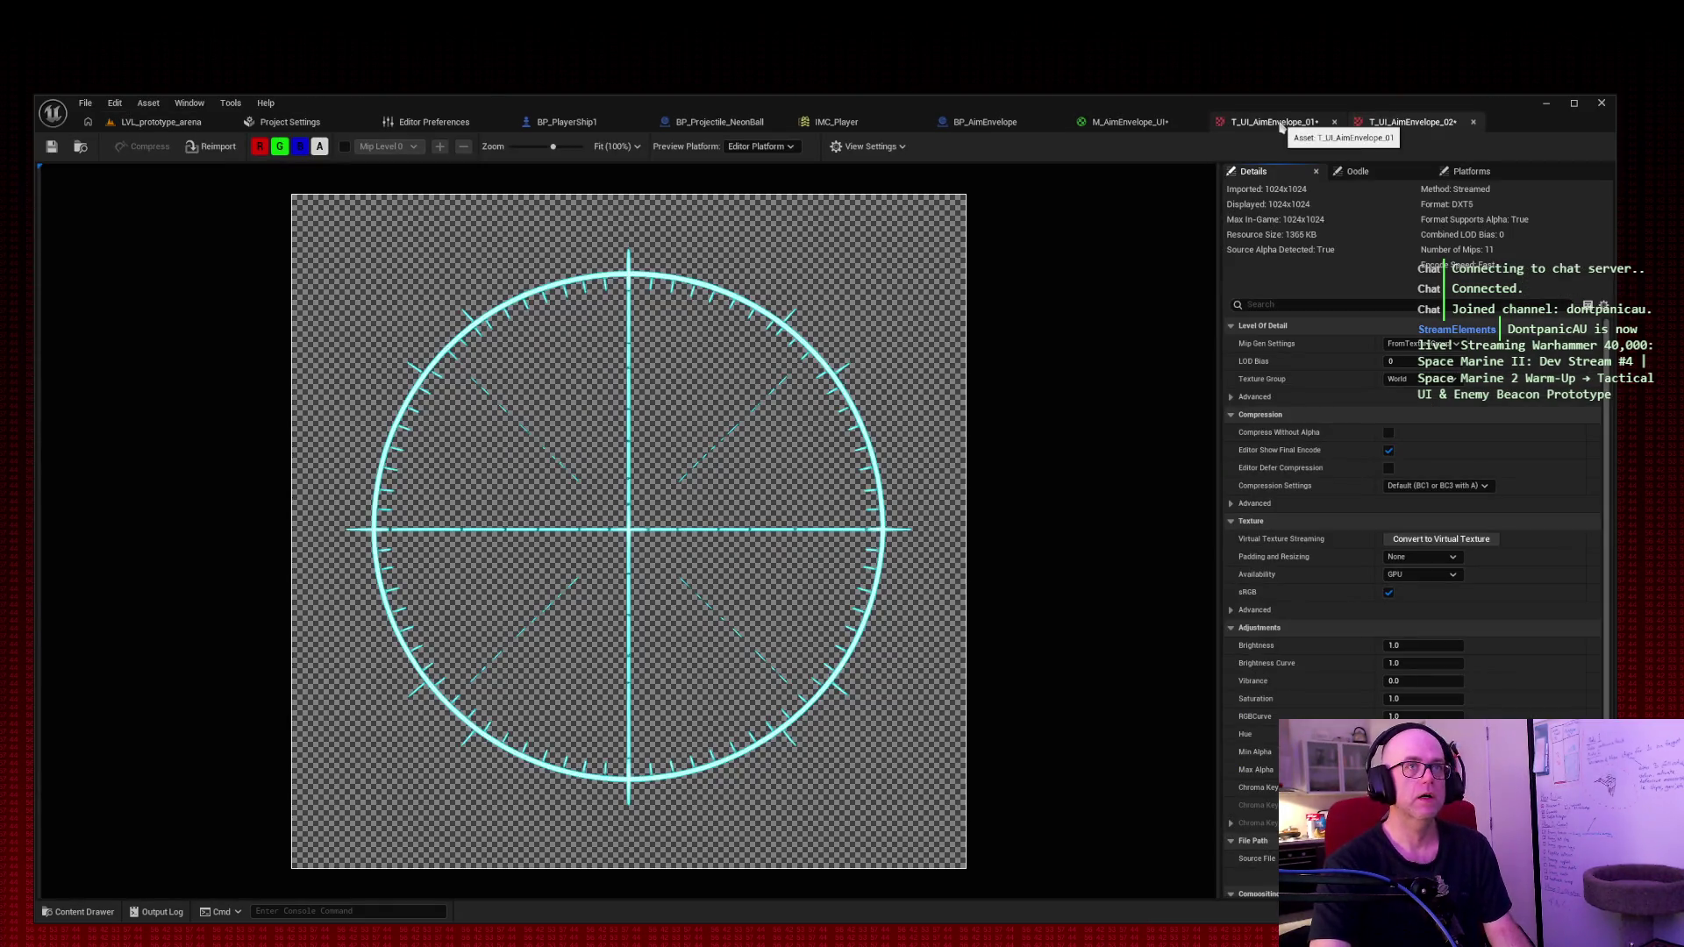
{"action": "left_click", "coordinate": [52, 146]}
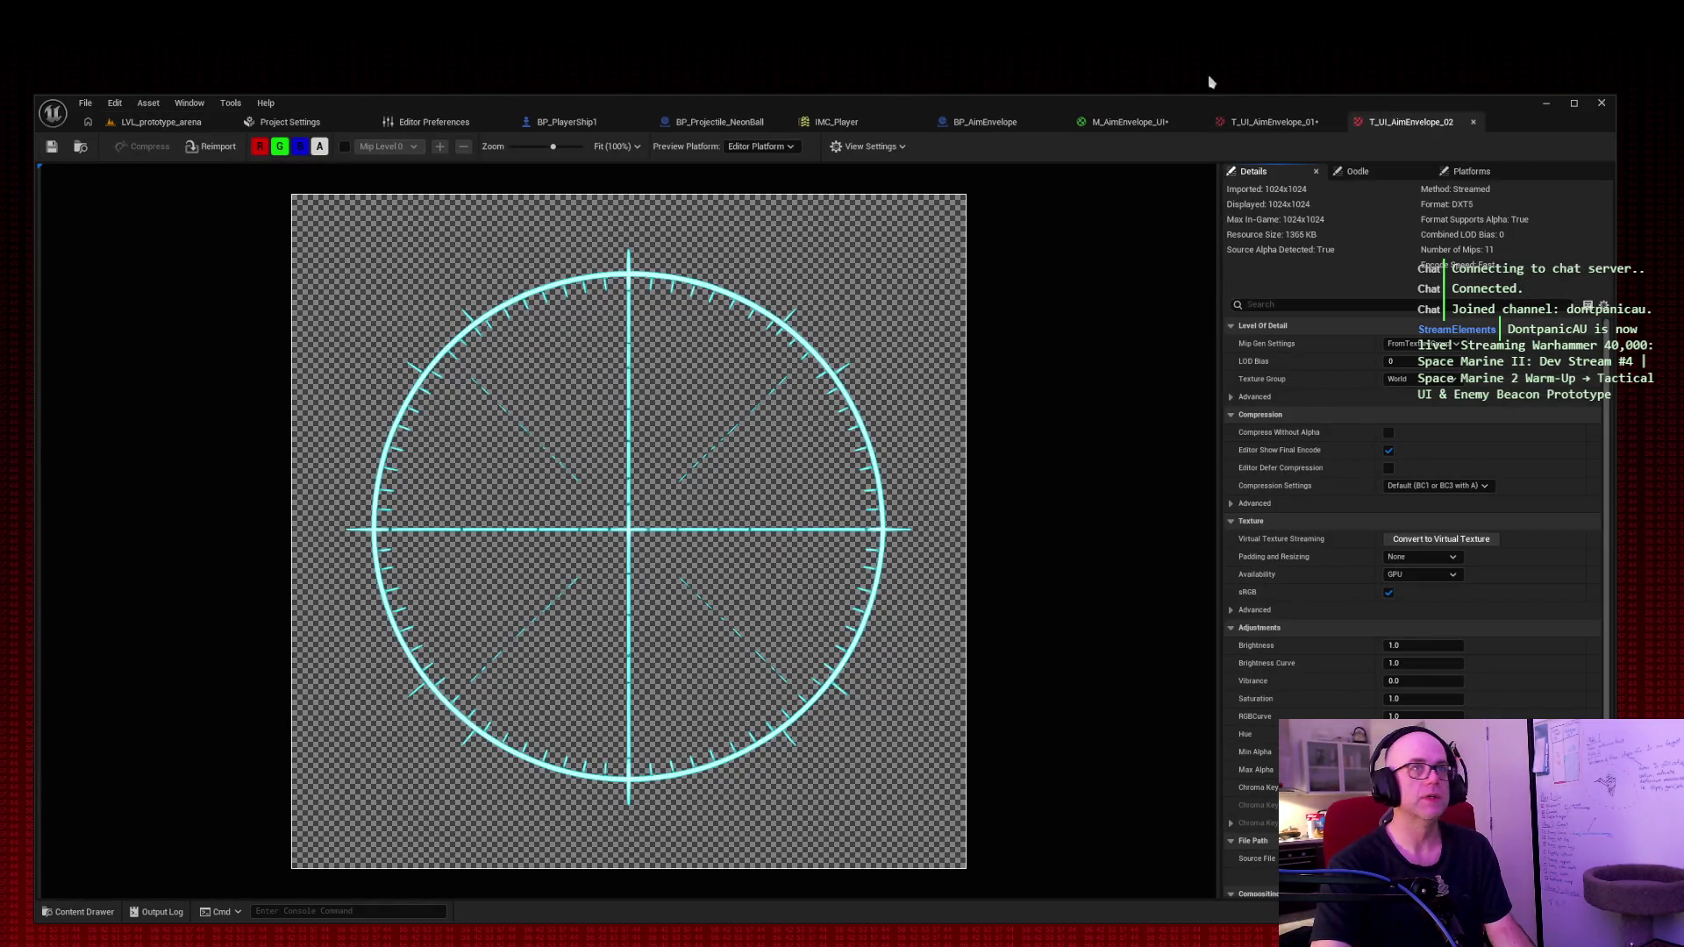
{"action": "left_click", "coordinate": [1272, 127]}
{"action": "left_click", "coordinate": [51, 146]}
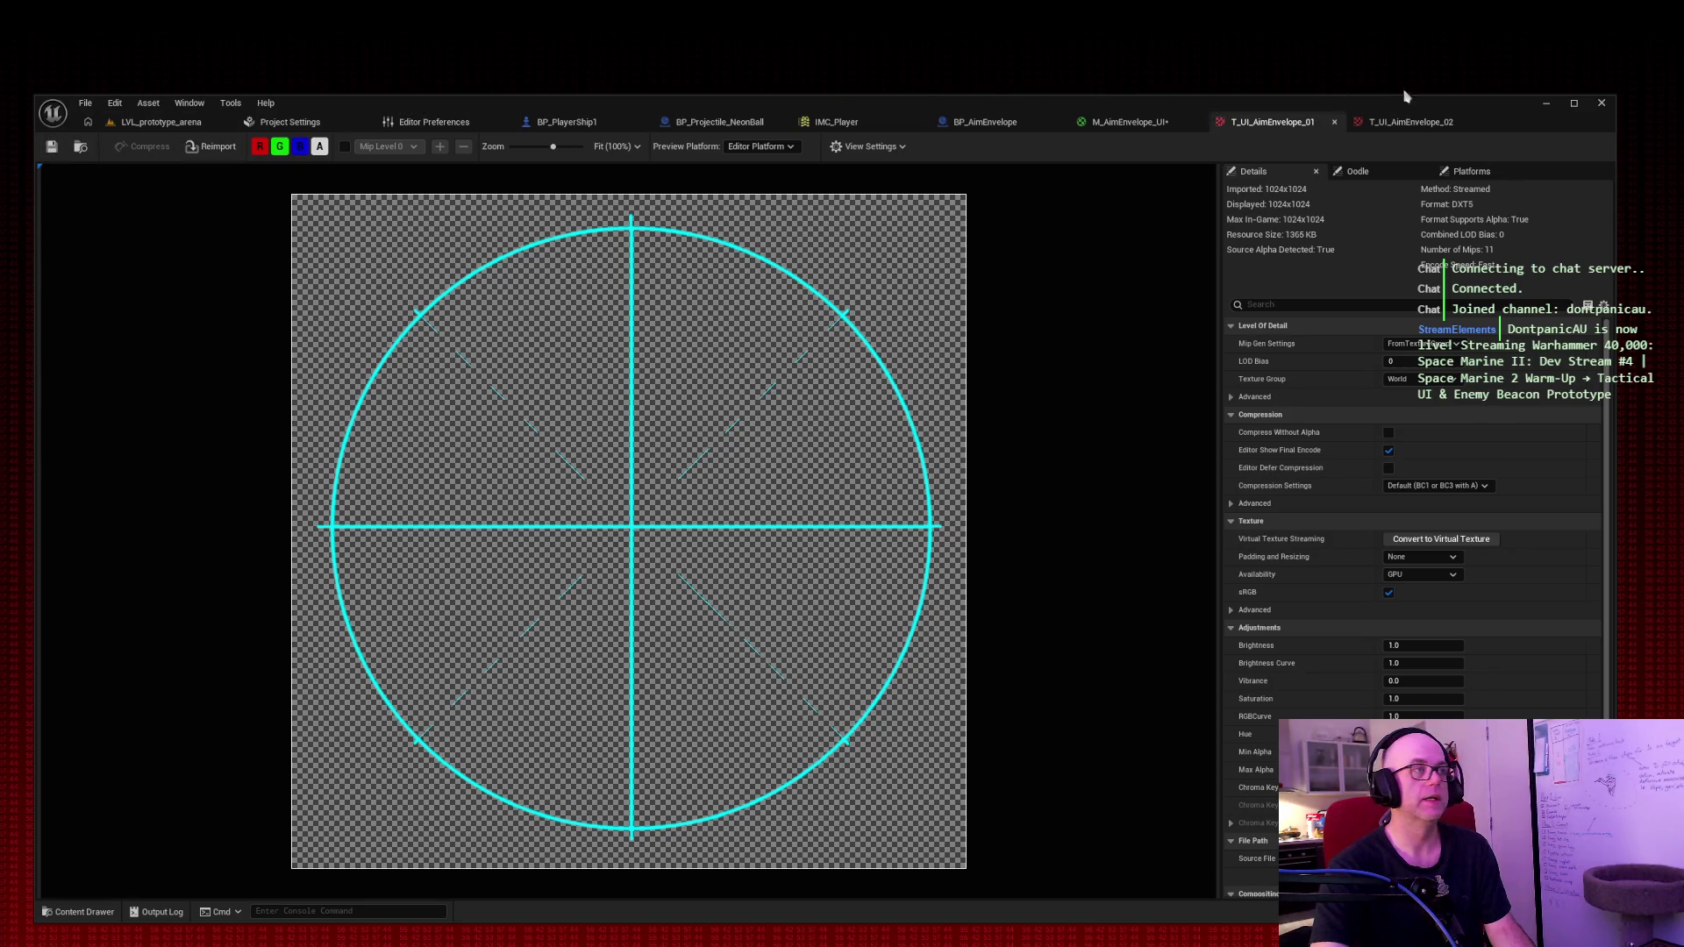
Step: Capture a screenshot of the T_UI_AimEnvelope_02 texture editor
{"action": "left_click", "coordinate": [1402, 128]}
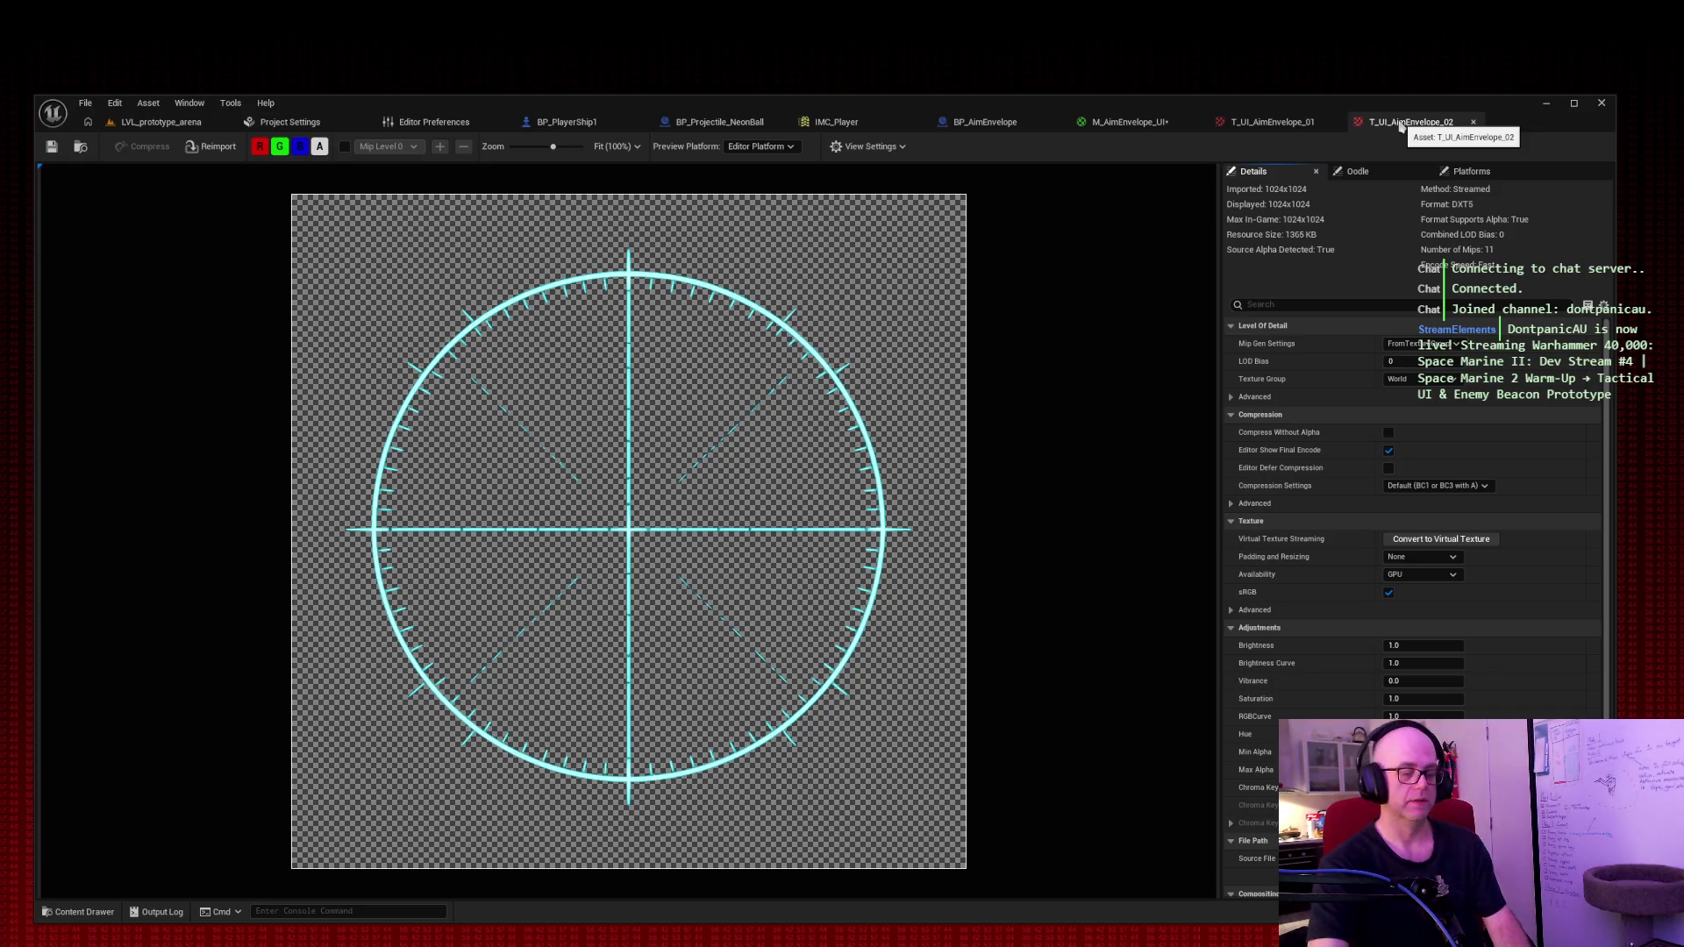
{"action": "key", "text": "super+shift+s"}
{"action": "mouse_move", "coordinate": [24, 84]}
{"action": "left_mouse_down"}
{"action": "mouse_move", "coordinate": [1214, 349]}
{"action": "mouse_move", "coordinate": [1631, 937]}
{"action": "left_mouse_up"}
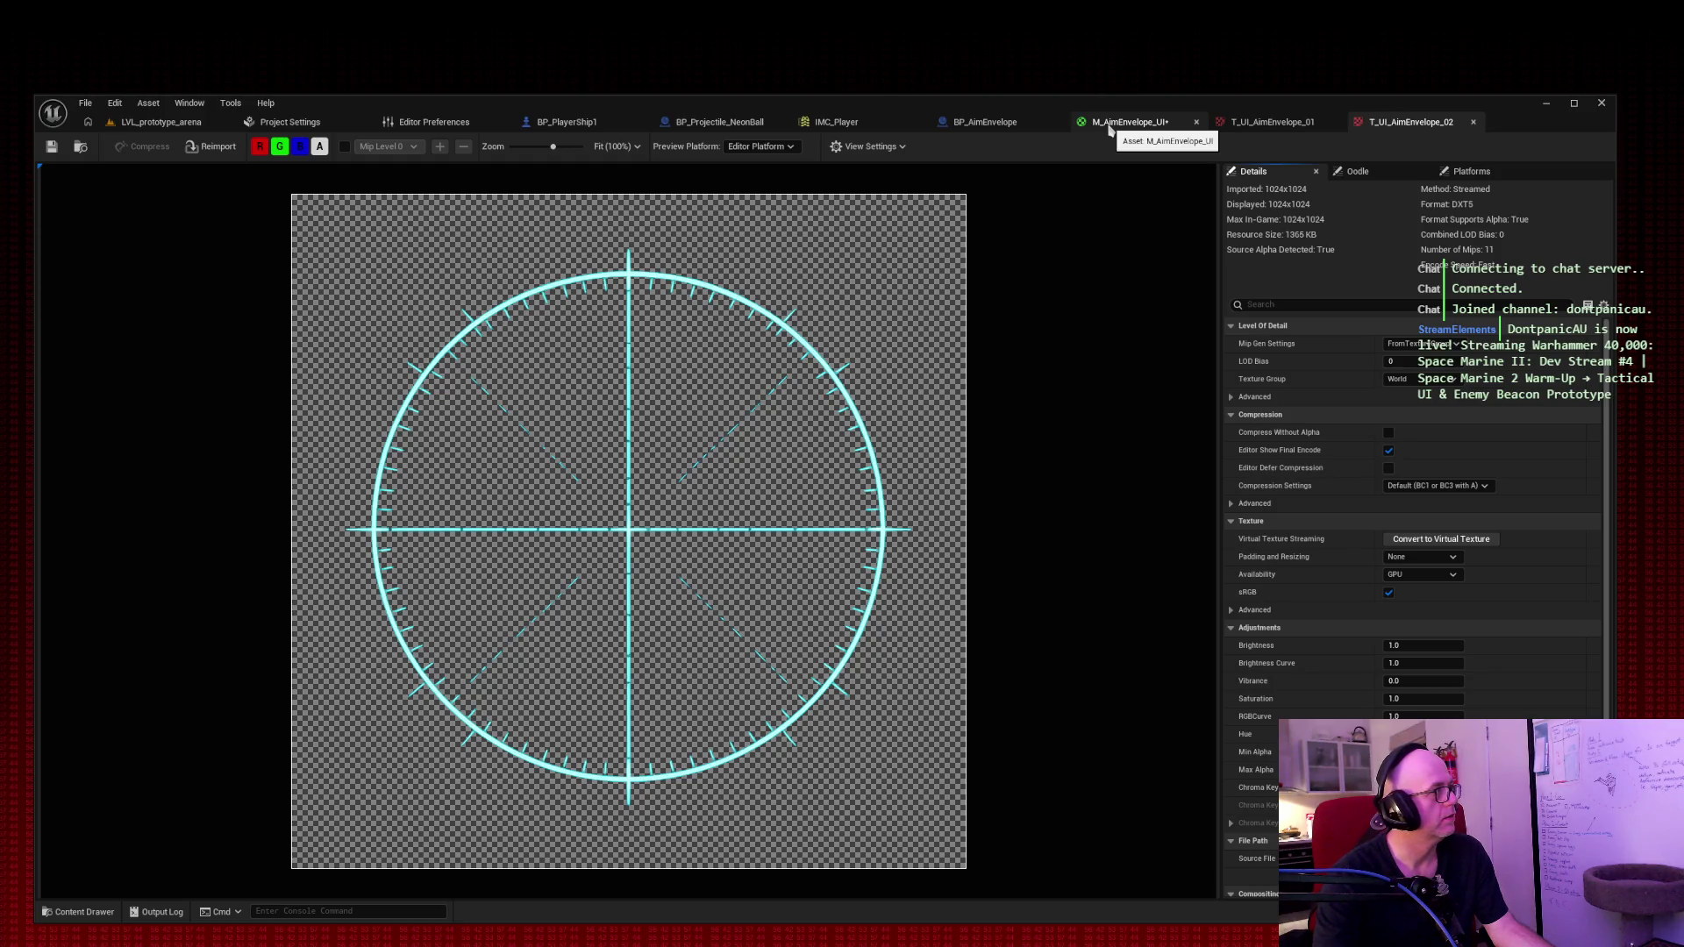
Step: Save the M_AimEnvelope_UI material changes and check ReticleMesh in BP_AimEnvelope
{"action": "left_click", "coordinate": [1110, 129]}
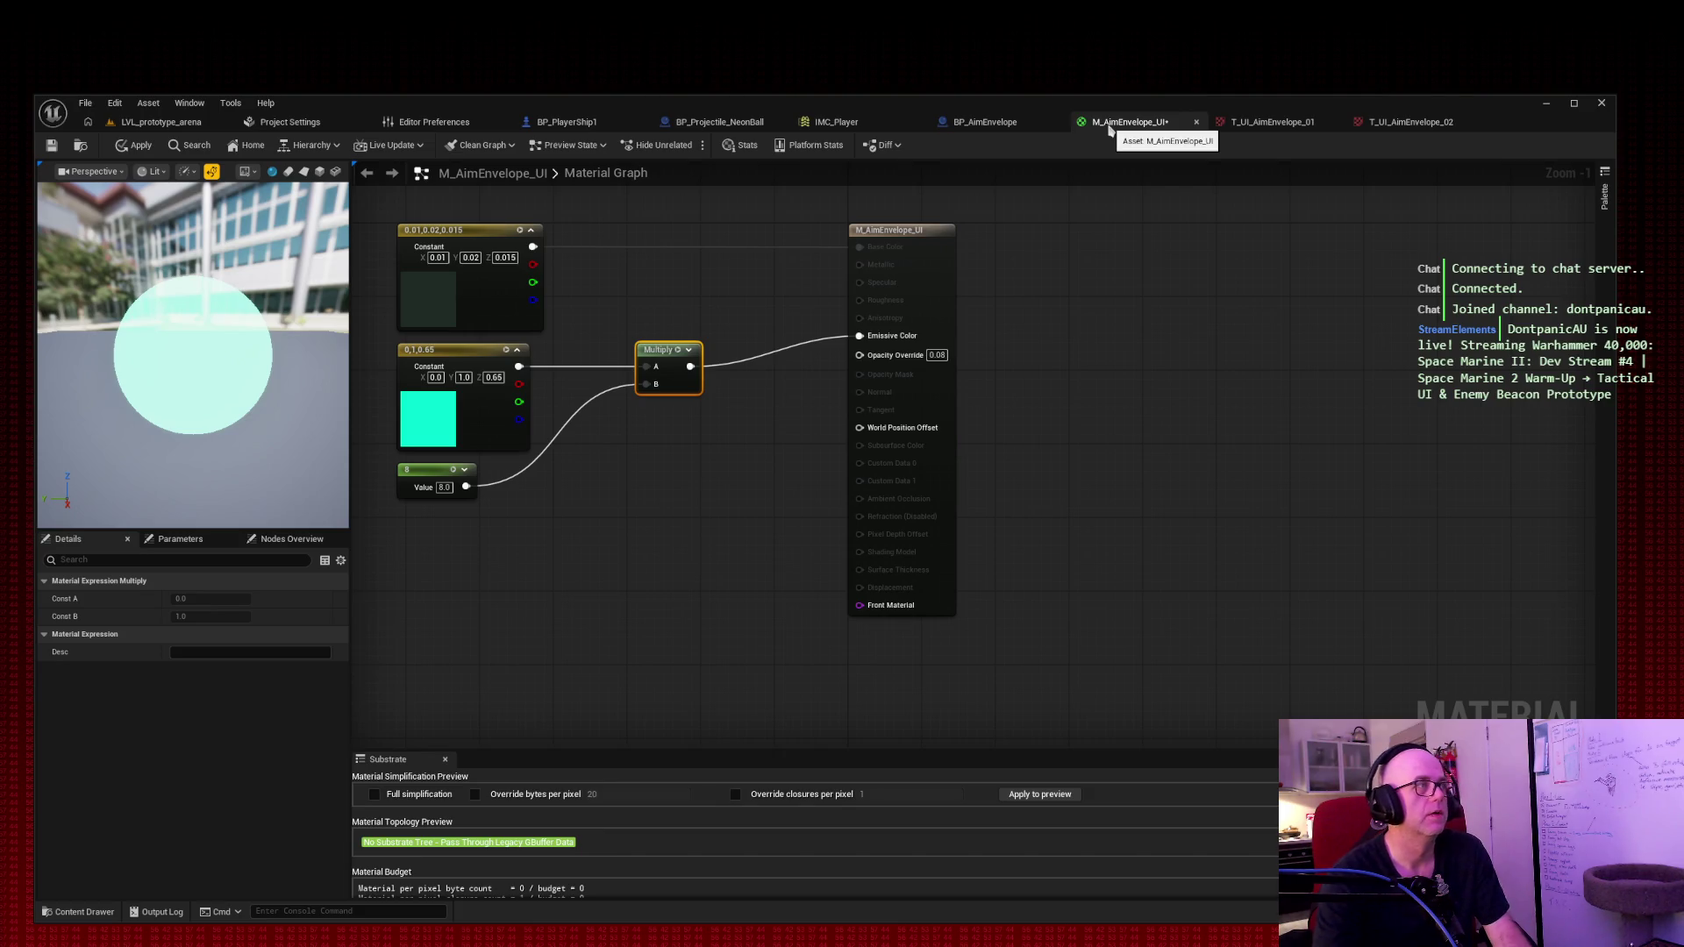
{"action": "key", "text": "ctrl+s"}
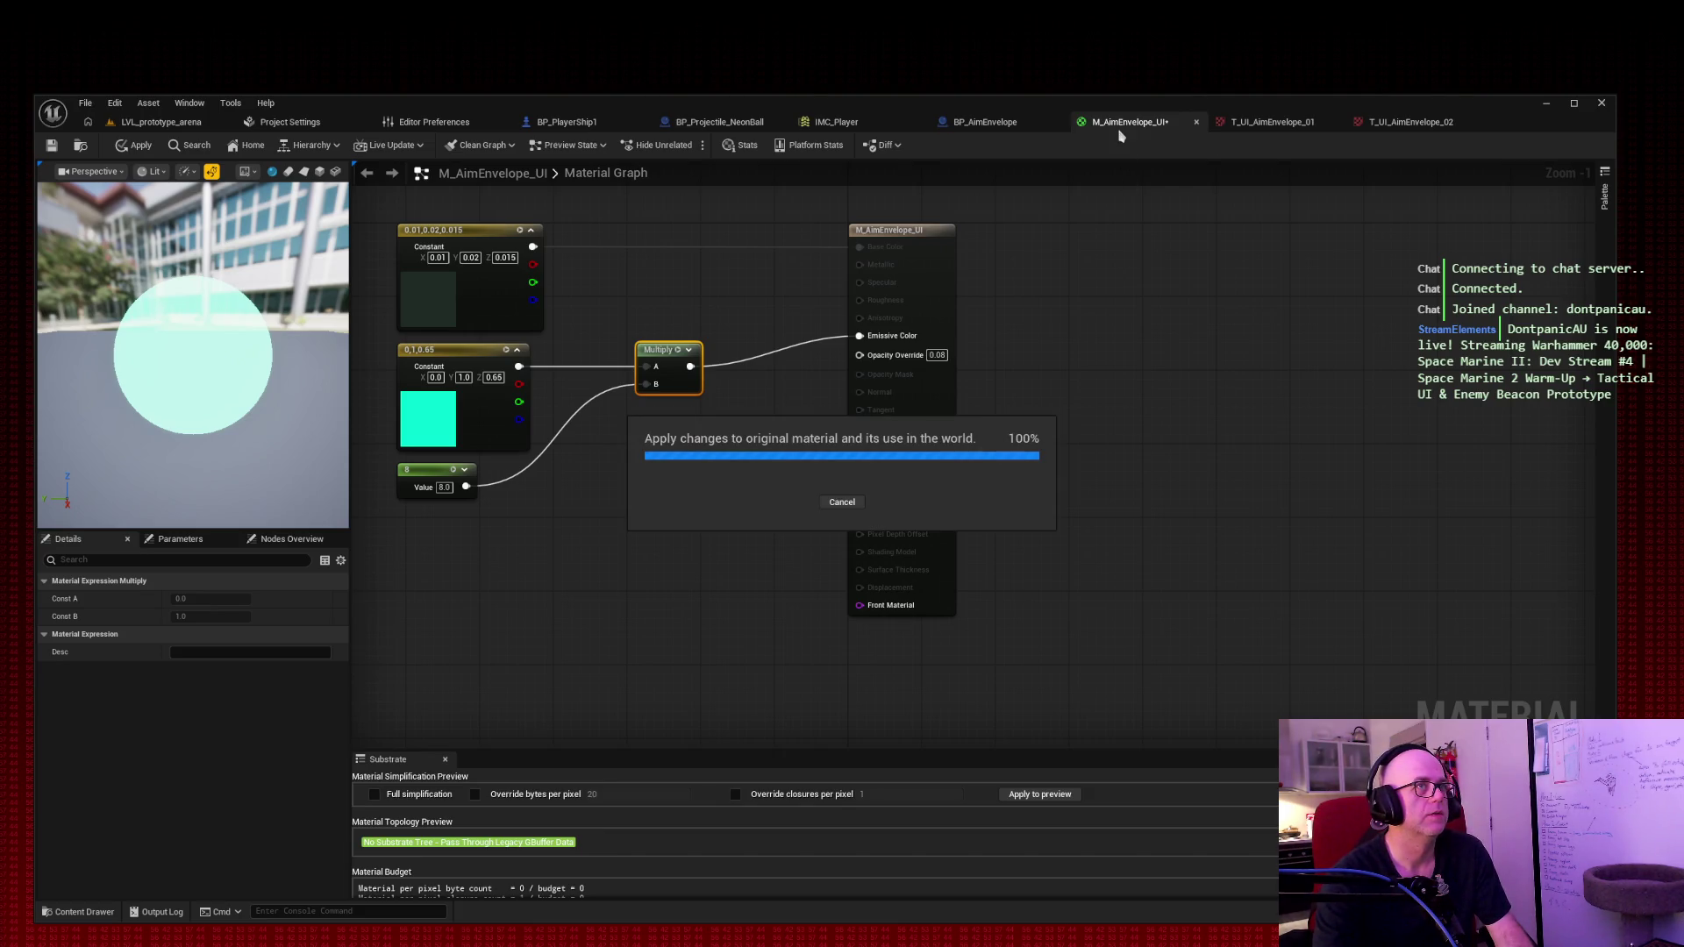
{"action": "left_click", "coordinate": [1000, 125]}
{"action": "left_click", "coordinate": [938, 546]}
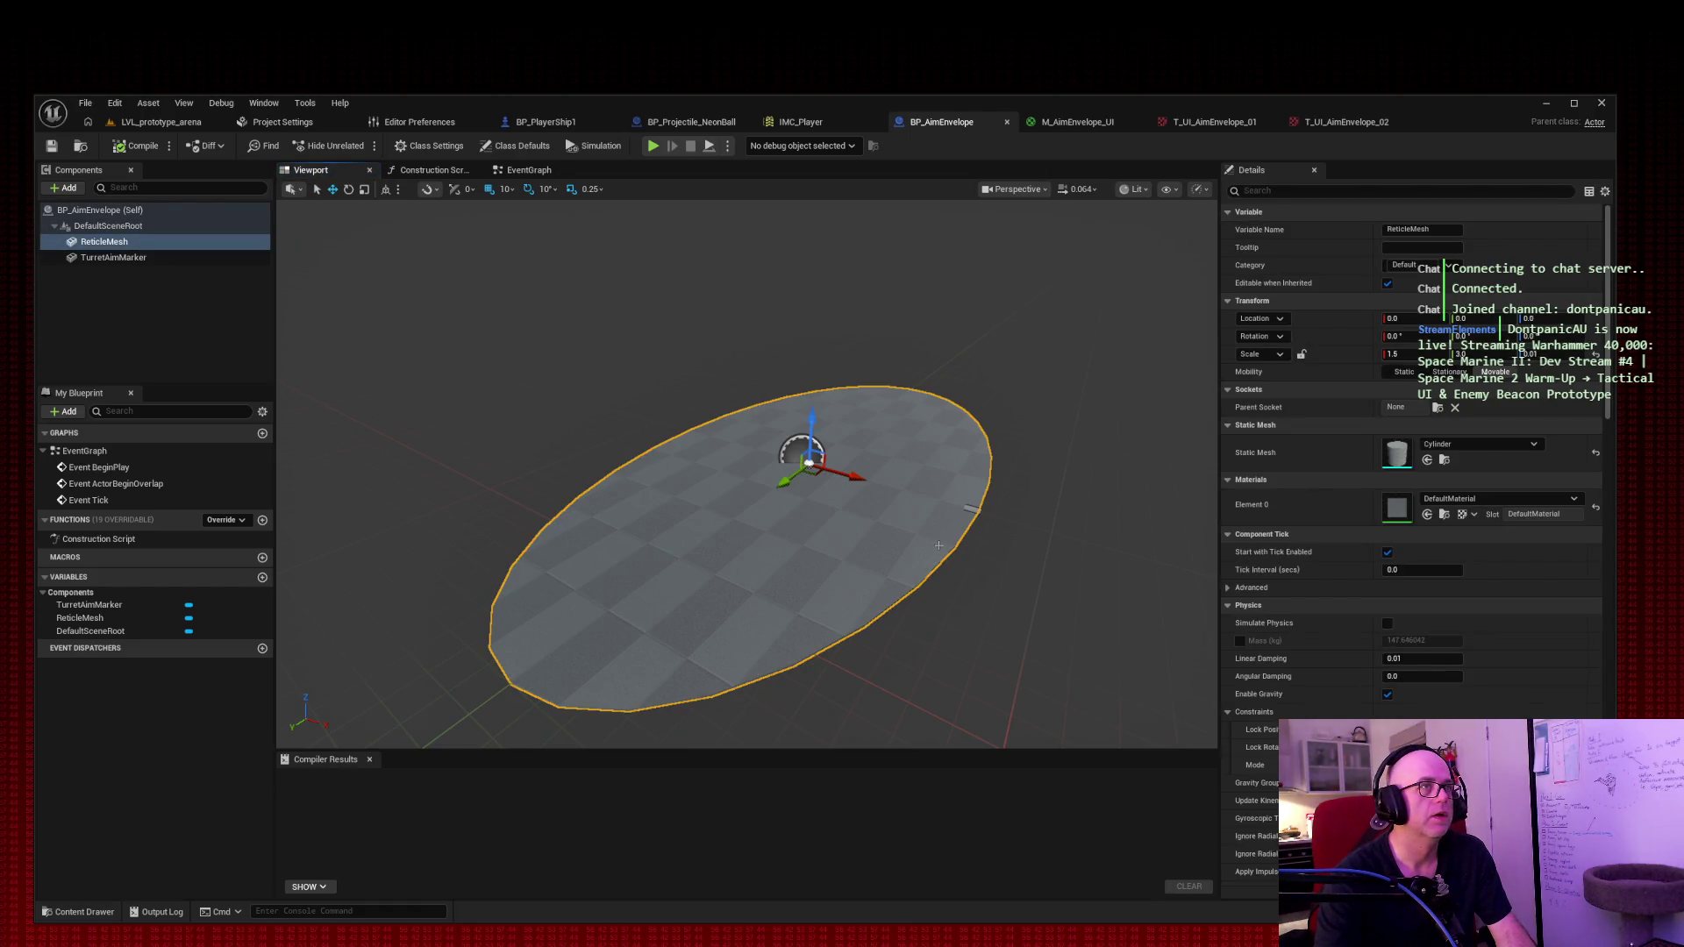
{"action": "left_click", "coordinate": [1077, 122]}
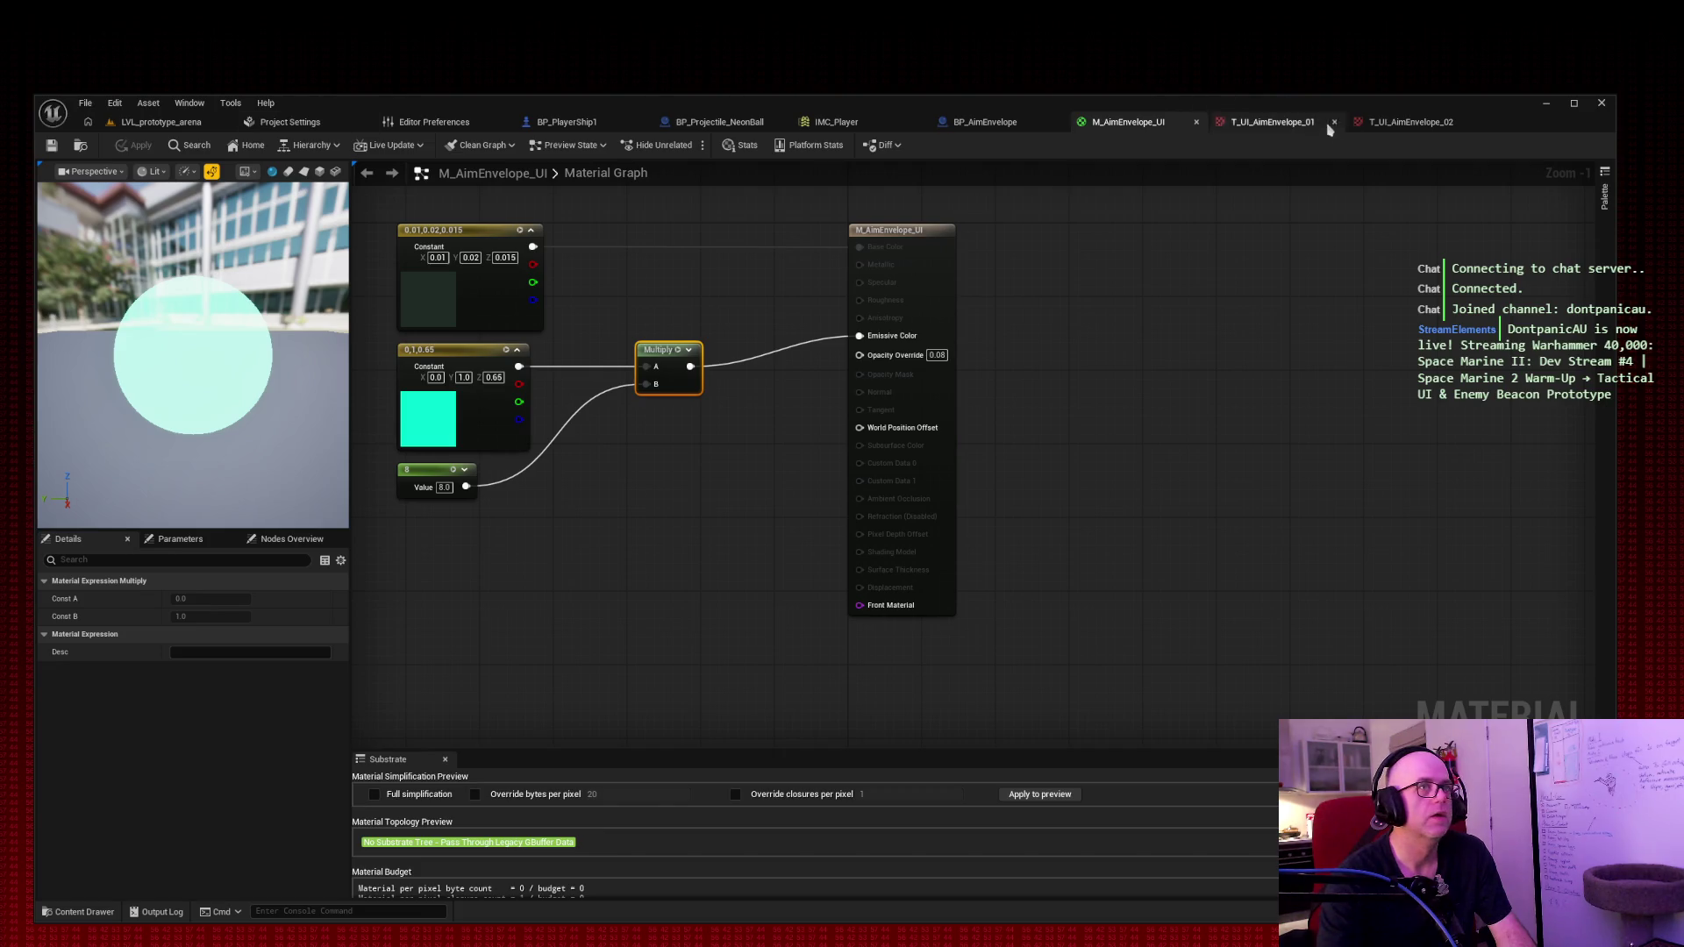
Step: Glance at the T_UI_AimEnvelope_02 texture, then return to the M_AimEnvelope_UI graph
{"action": "left_click", "coordinate": [1396, 125]}
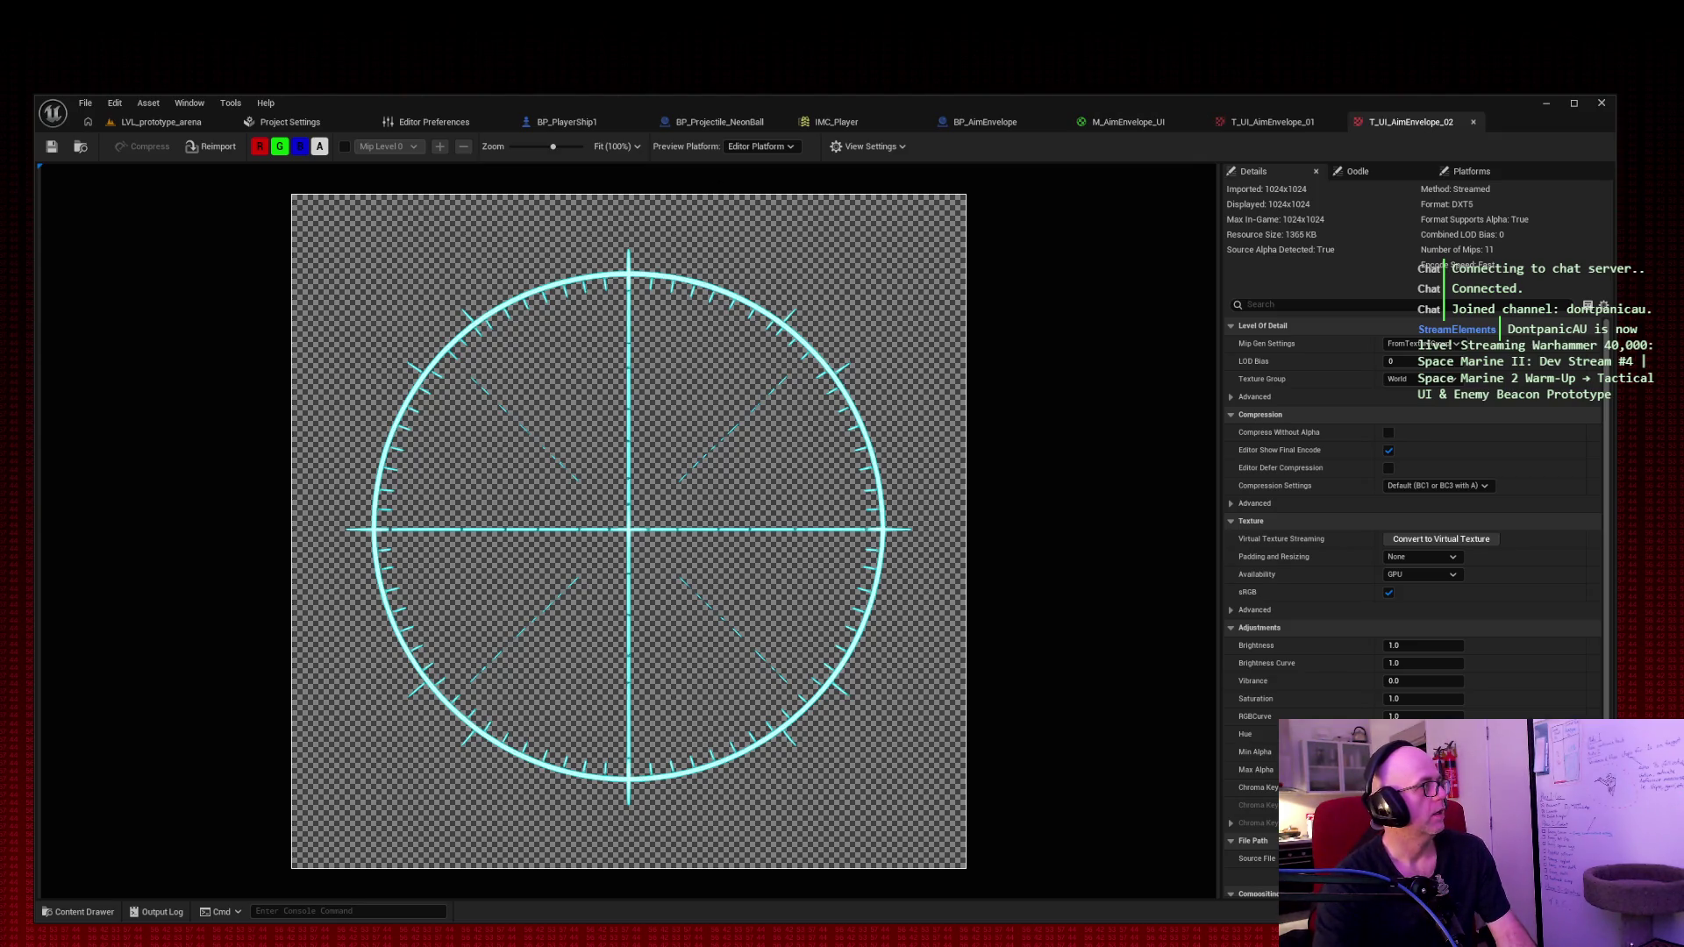
{"action": "left_click", "coordinate": [1128, 123]}
{"action": "scroll", "coordinate": [833, 414], "scroll_direction": "down", "scroll_amount": 1}
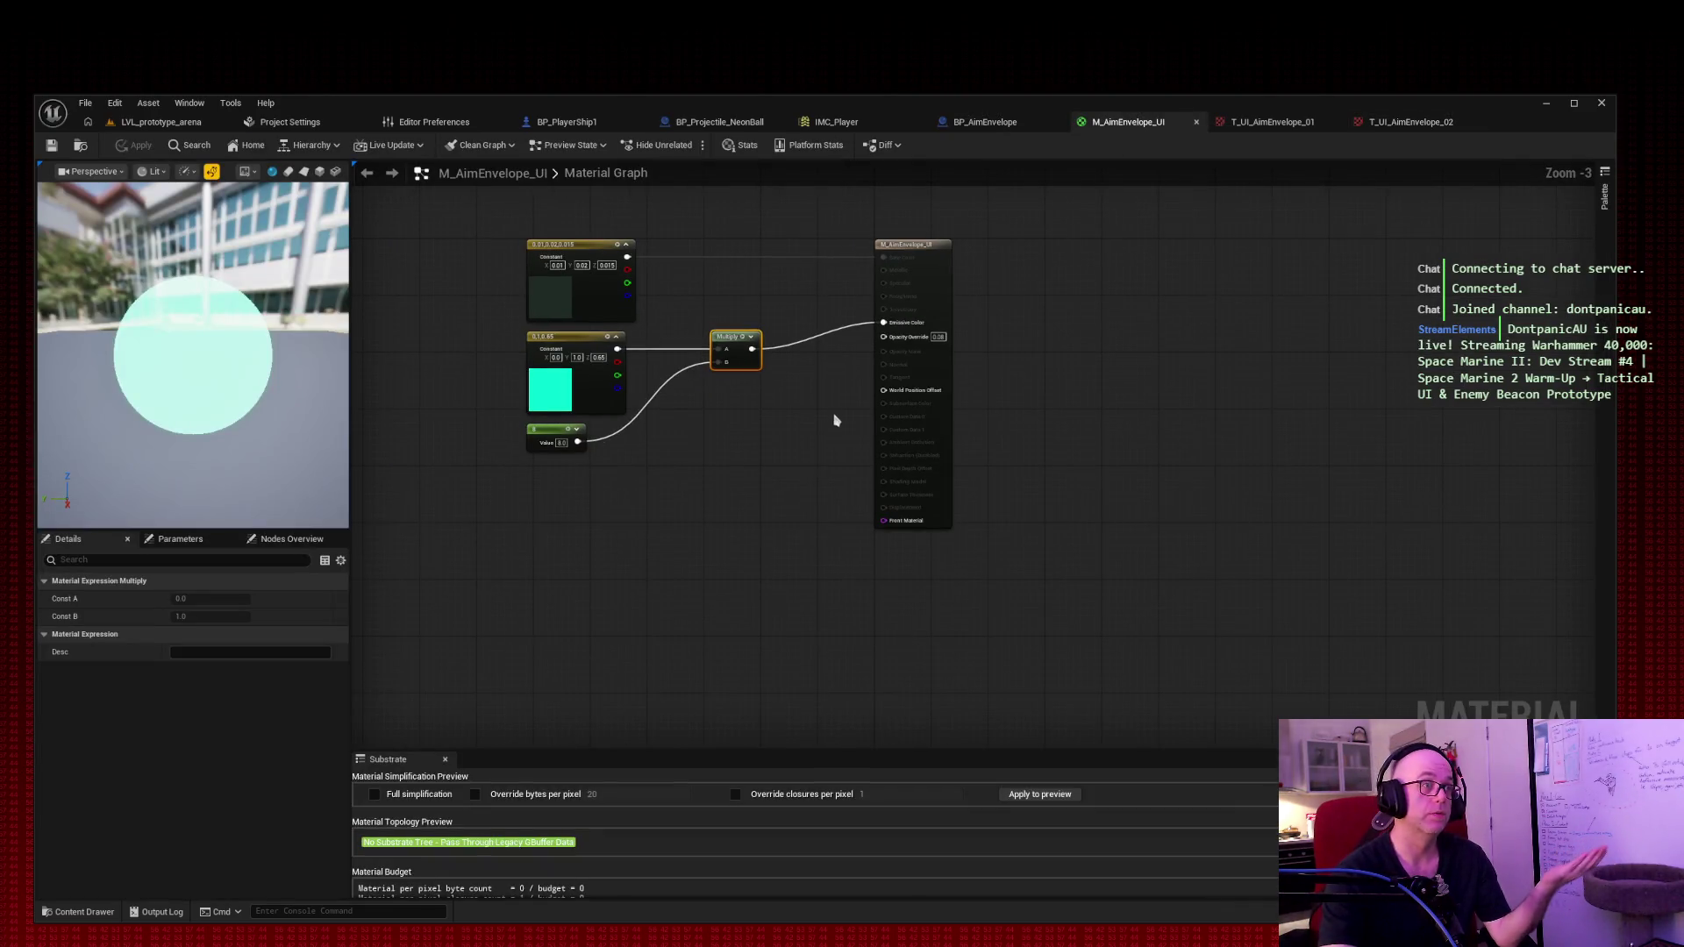
{"action": "scroll", "coordinate": [763, 395], "scroll_direction": "up", "scroll_amount": 1}
{"action": "mouse_move", "coordinate": [763, 394]}
{"action": "left_mouse_down"}
{"action": "mouse_move", "coordinate": [733, 327]}
{"action": "mouse_move", "coordinate": [744, 307]}
{"action": "left_mouse_up"}
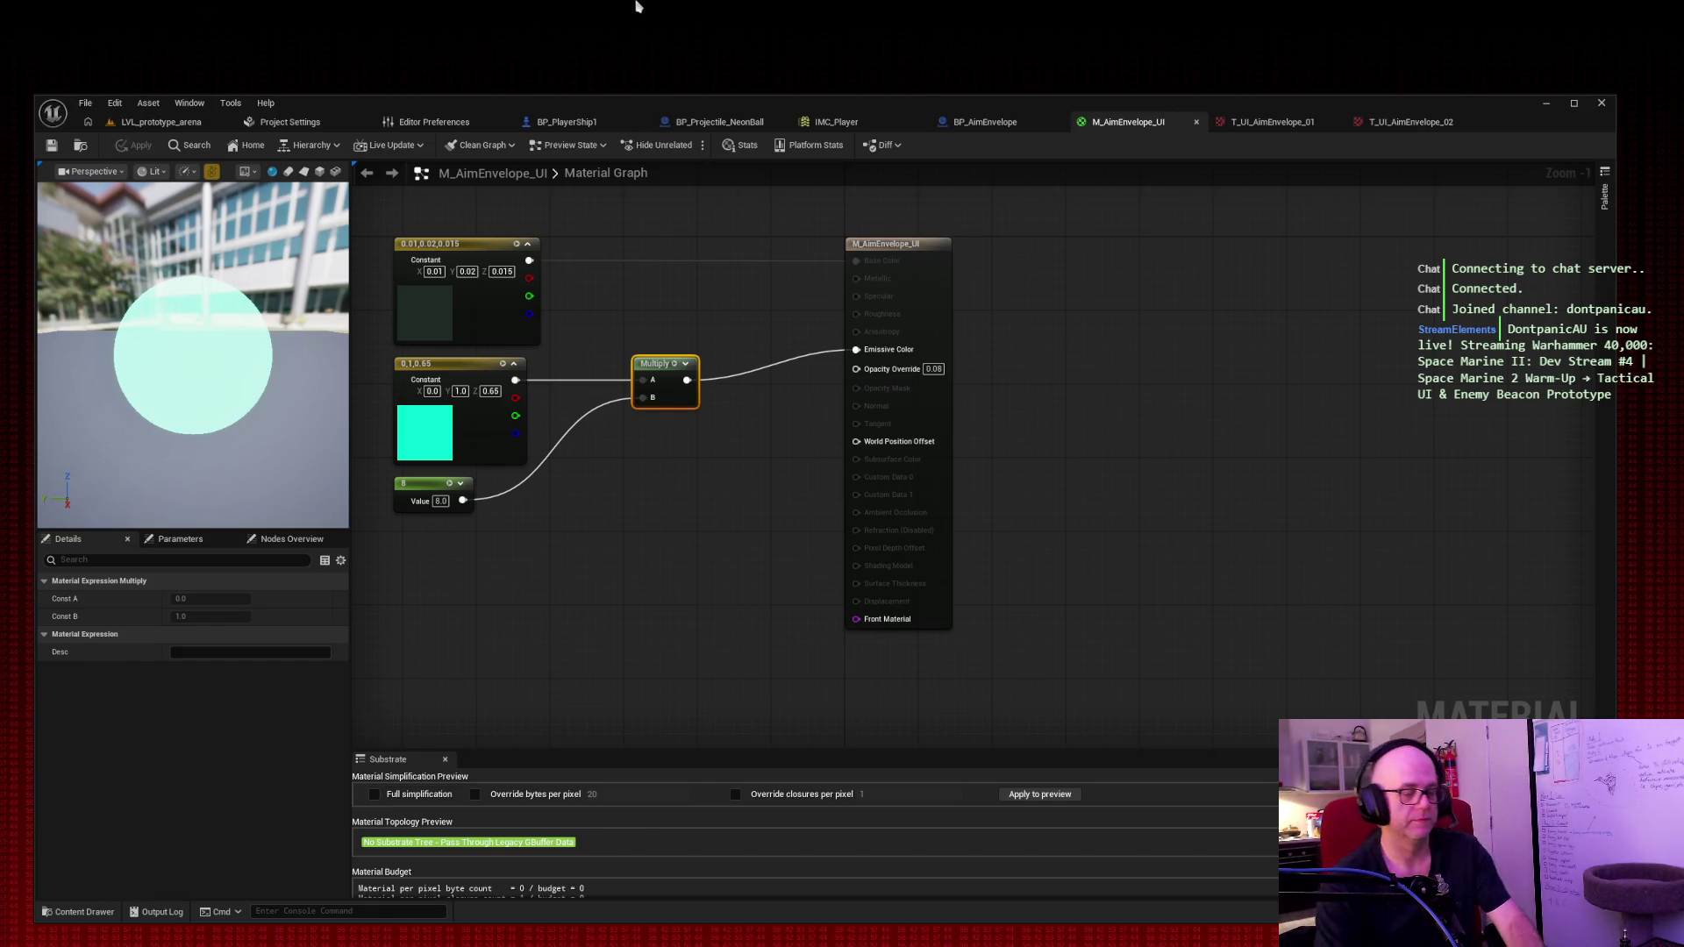
{"action": "key", "text": "Print"}
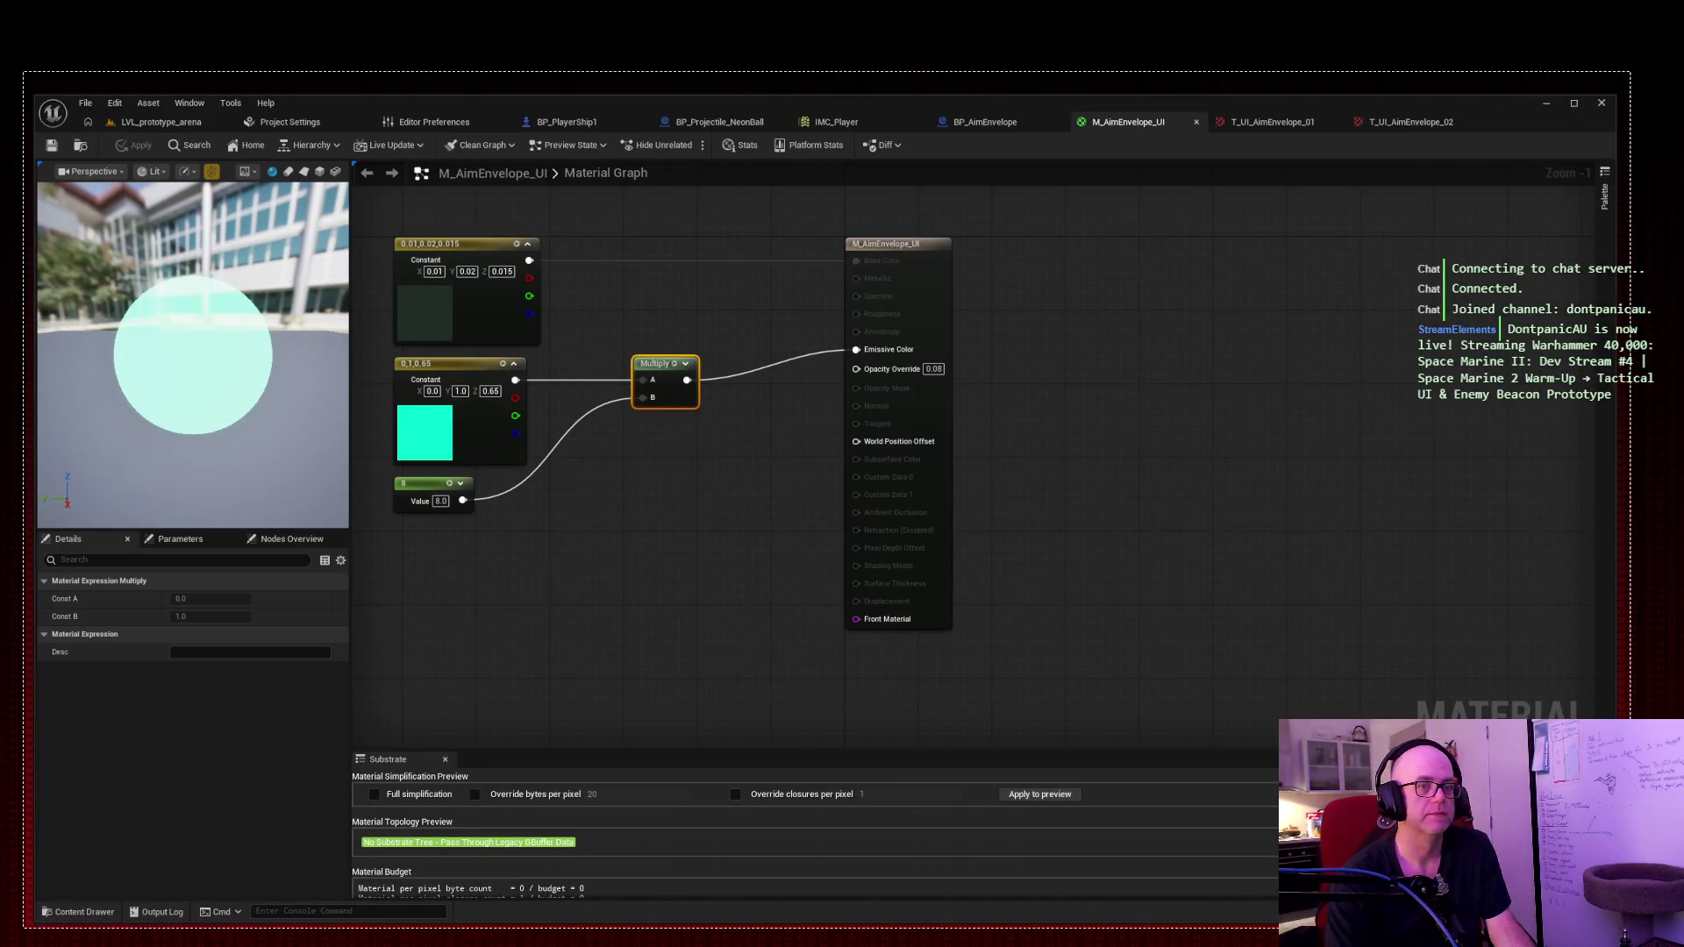
{"action": "key", "text": "Return"}
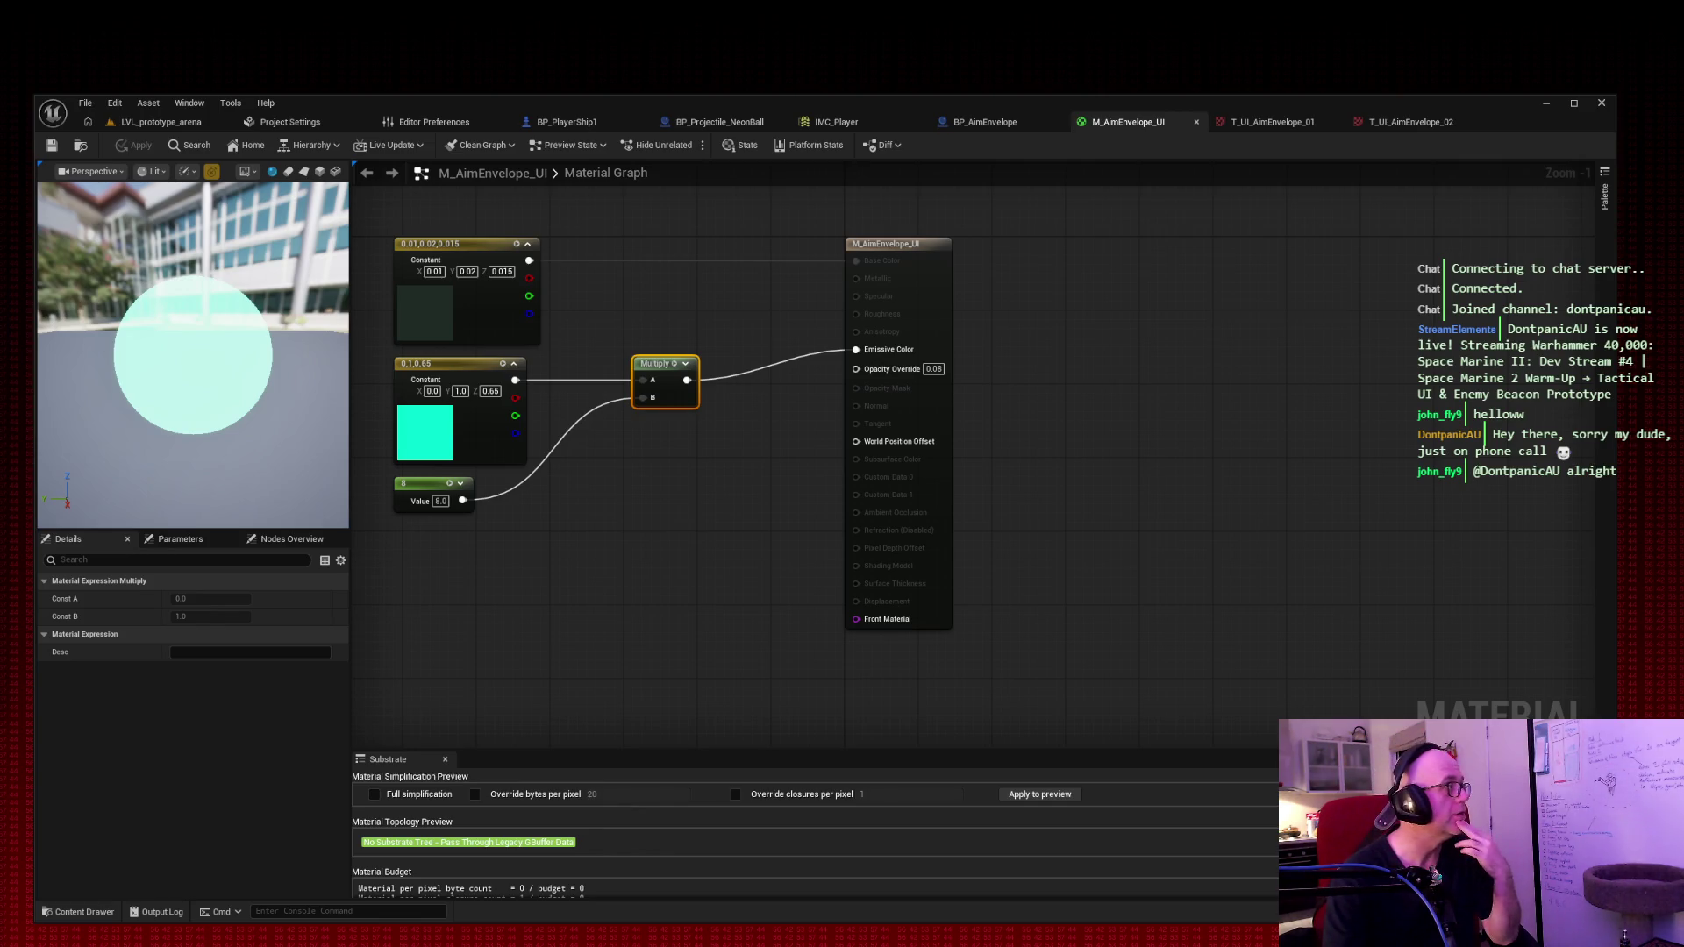
{"action": "left_click", "coordinate": [1117, 214]}
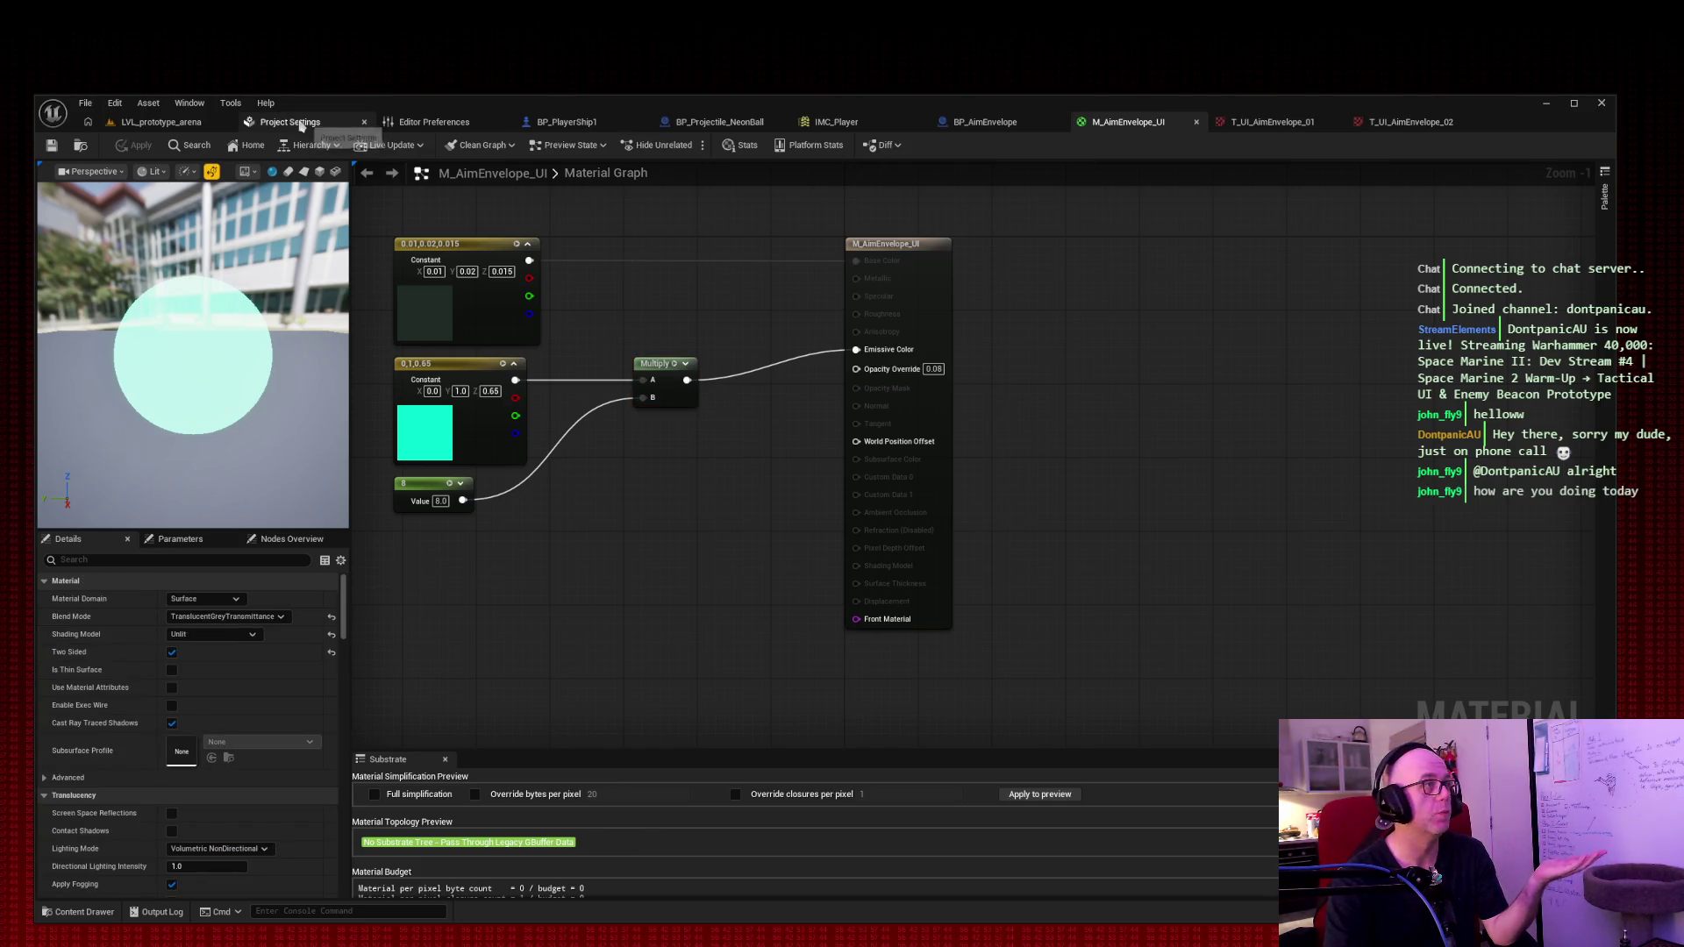
Step: Play the arena level, firing and flying the ship, then free the cursor with Shift+F1
{"action": "left_click", "coordinate": [158, 123]}
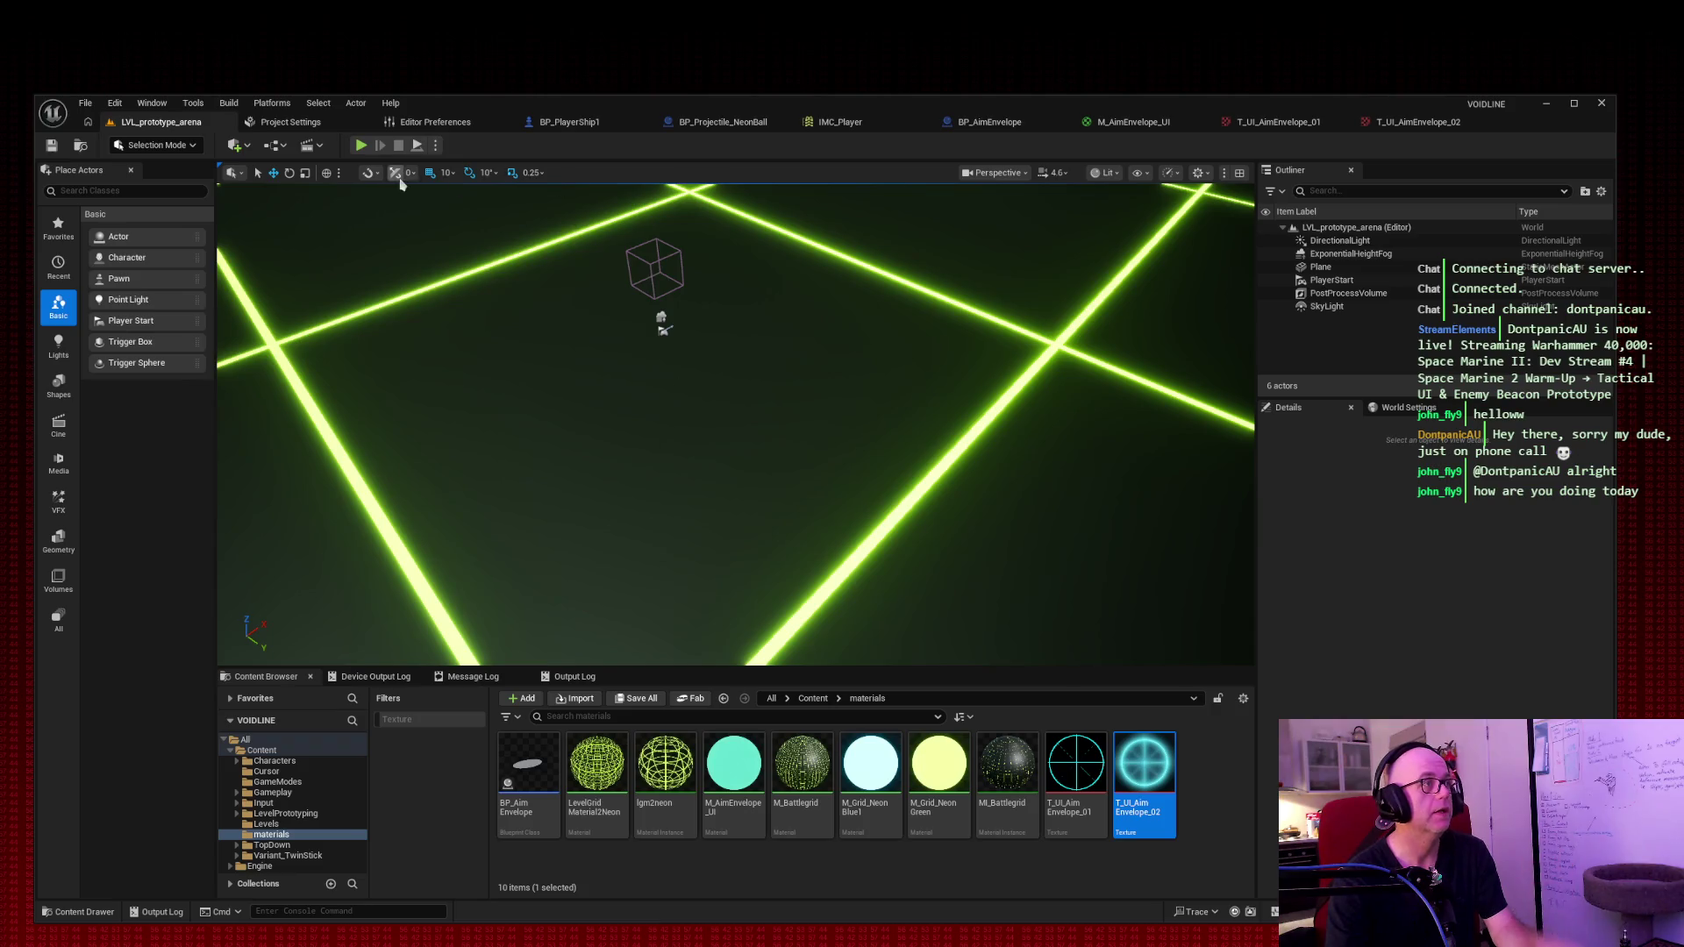
{"action": "left_click", "coordinate": [363, 146]}
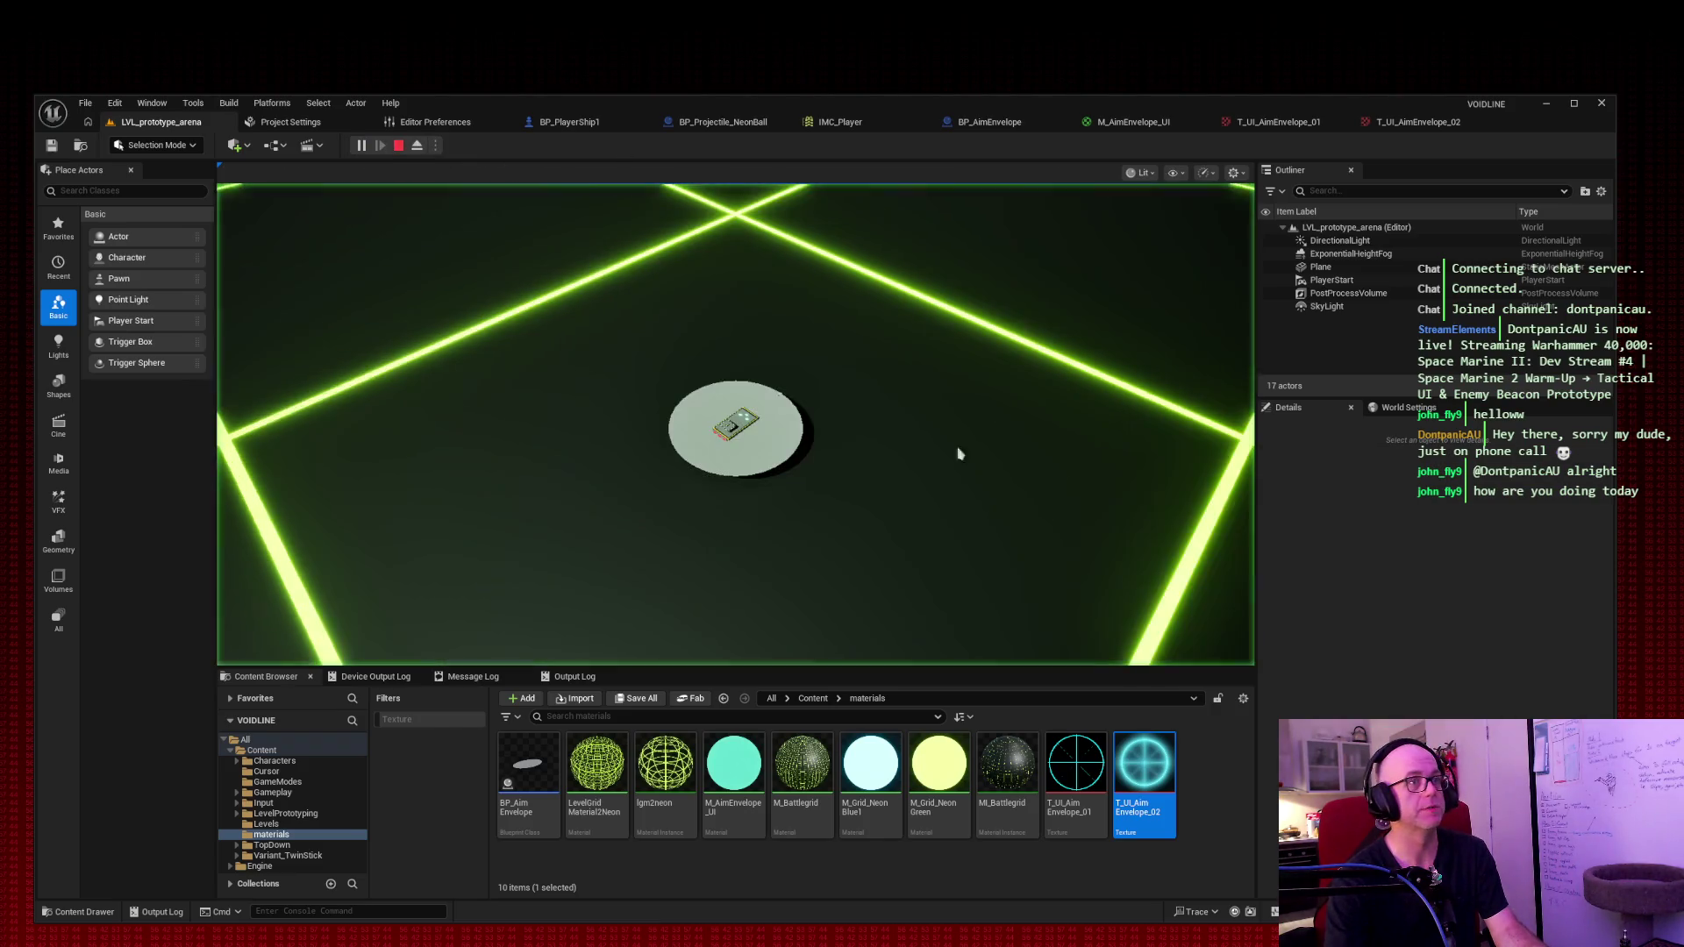
{"action": "key", "text": "space"}
{"action": "key", "text": "space"}
{"action": "key", "text": "space"}
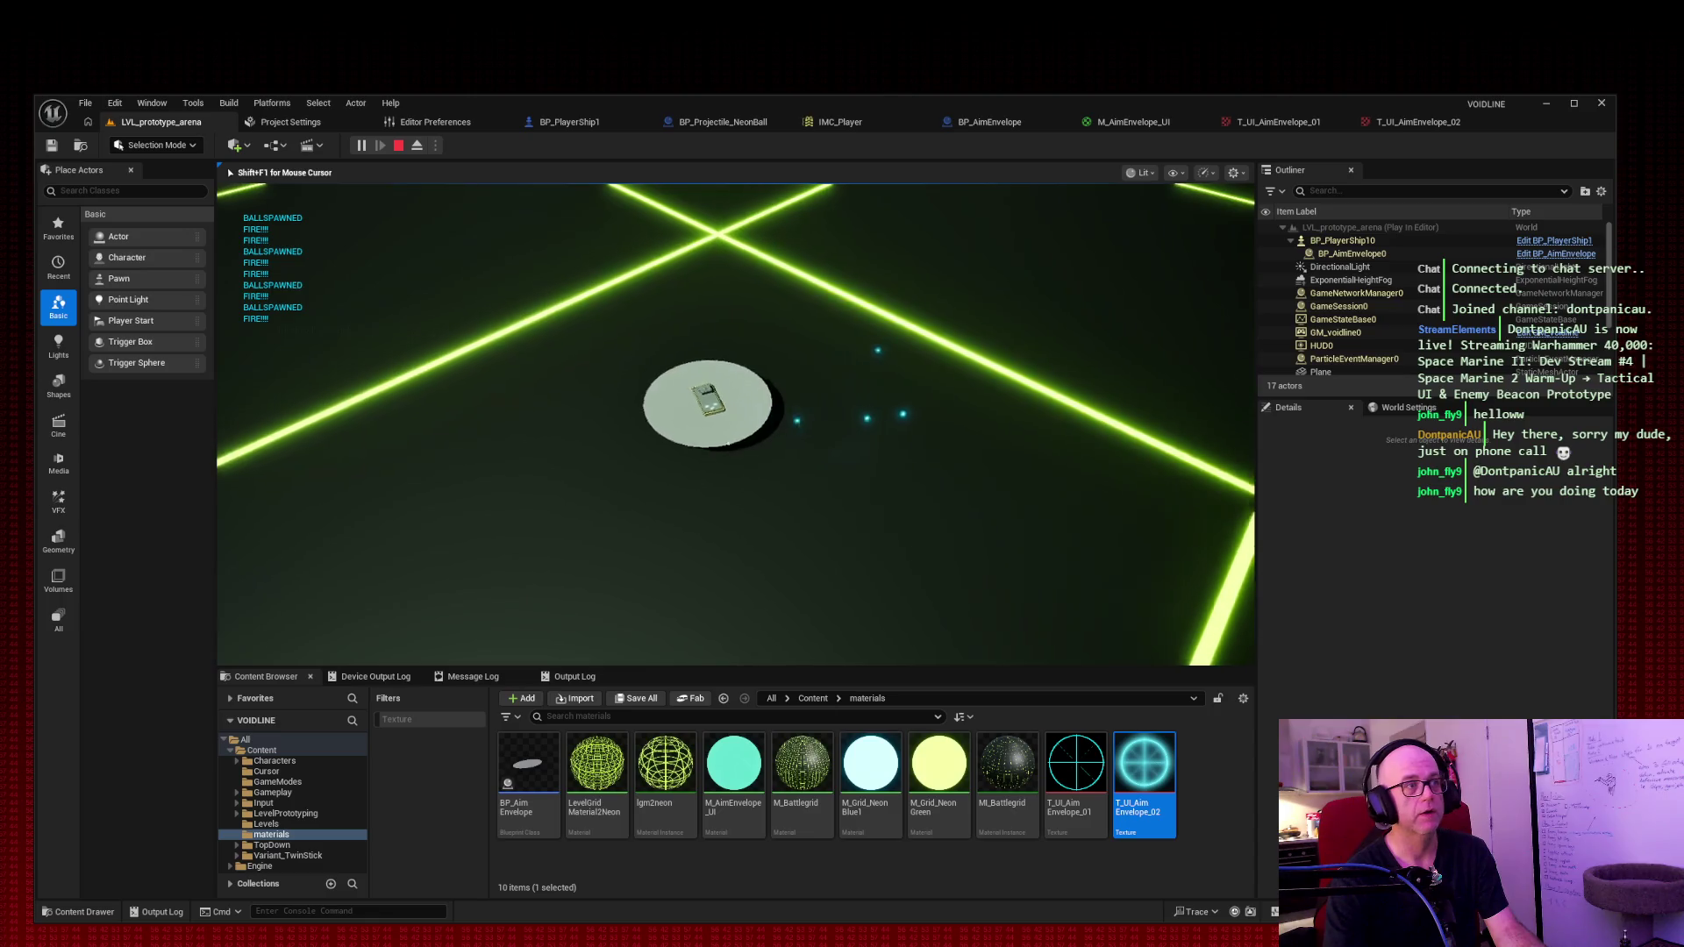
{"action": "key", "text": "w"}
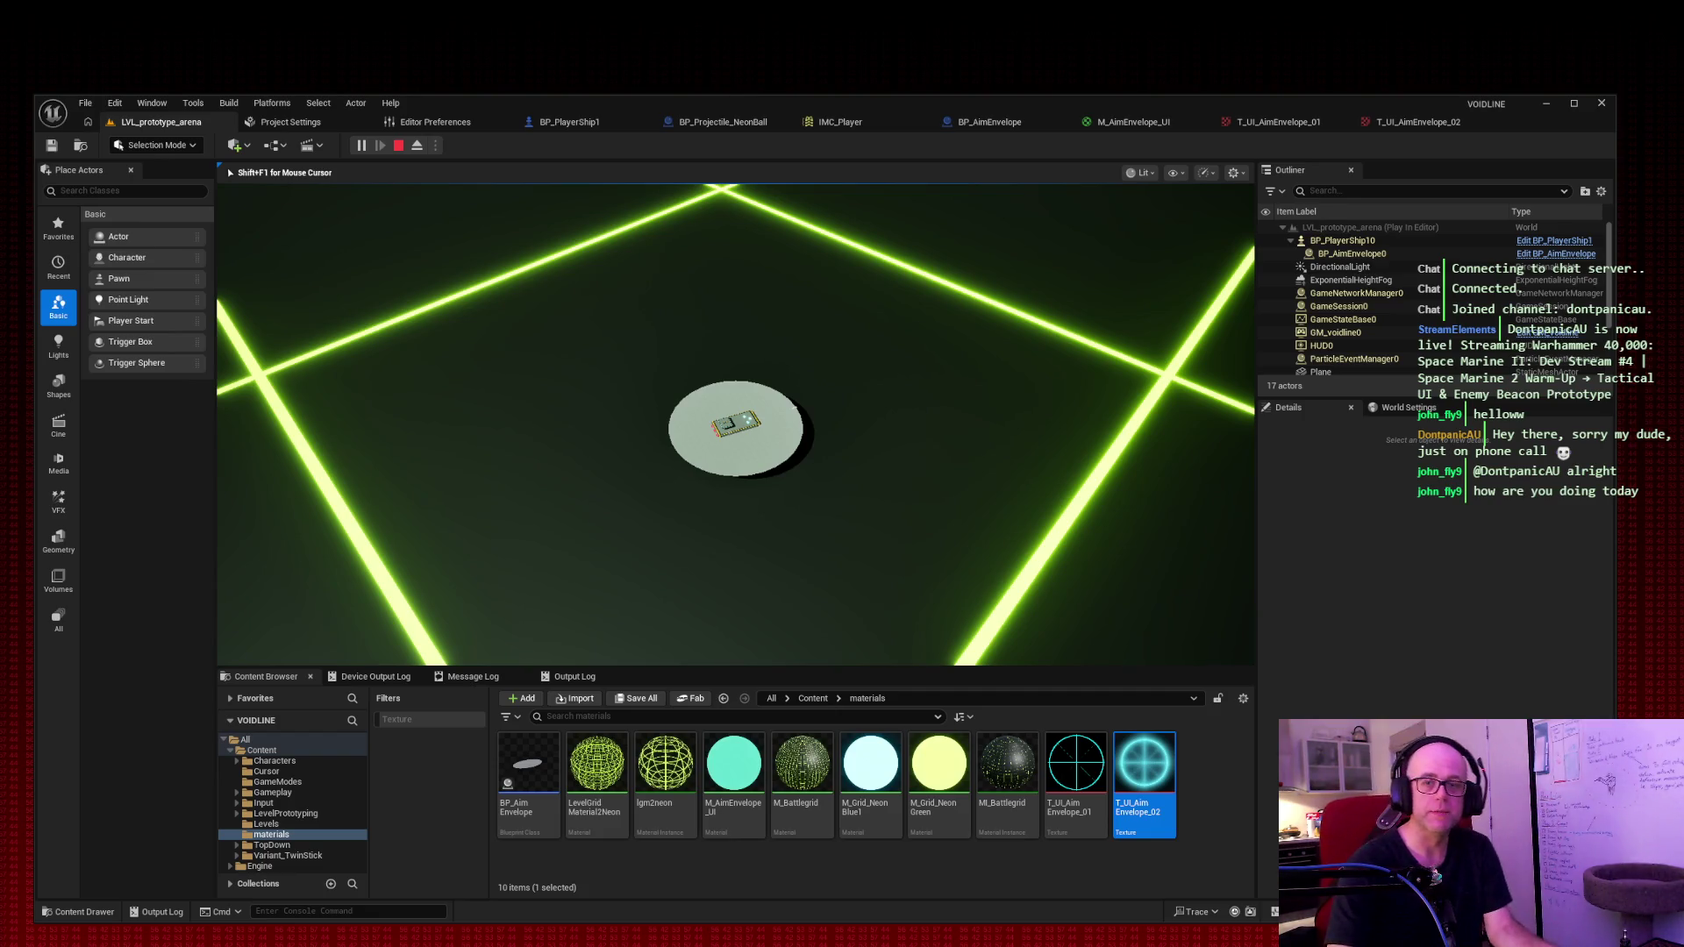
{"action": "key", "text": "shift+F1"}
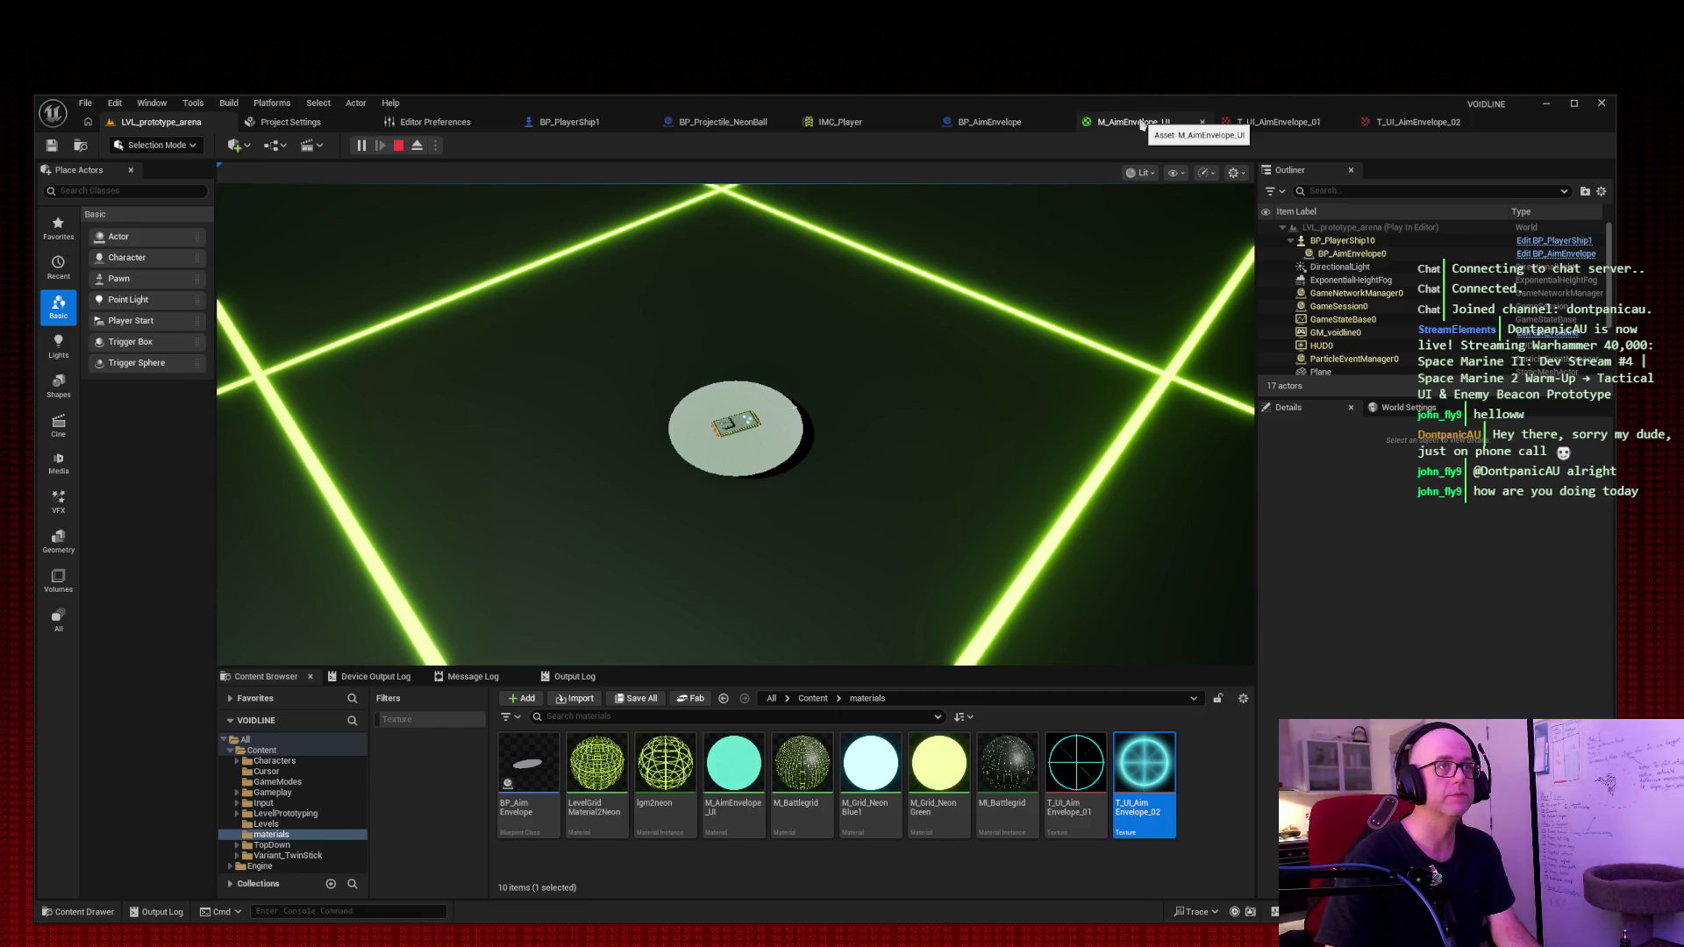
{"action": "left_click", "coordinate": [1141, 123]}
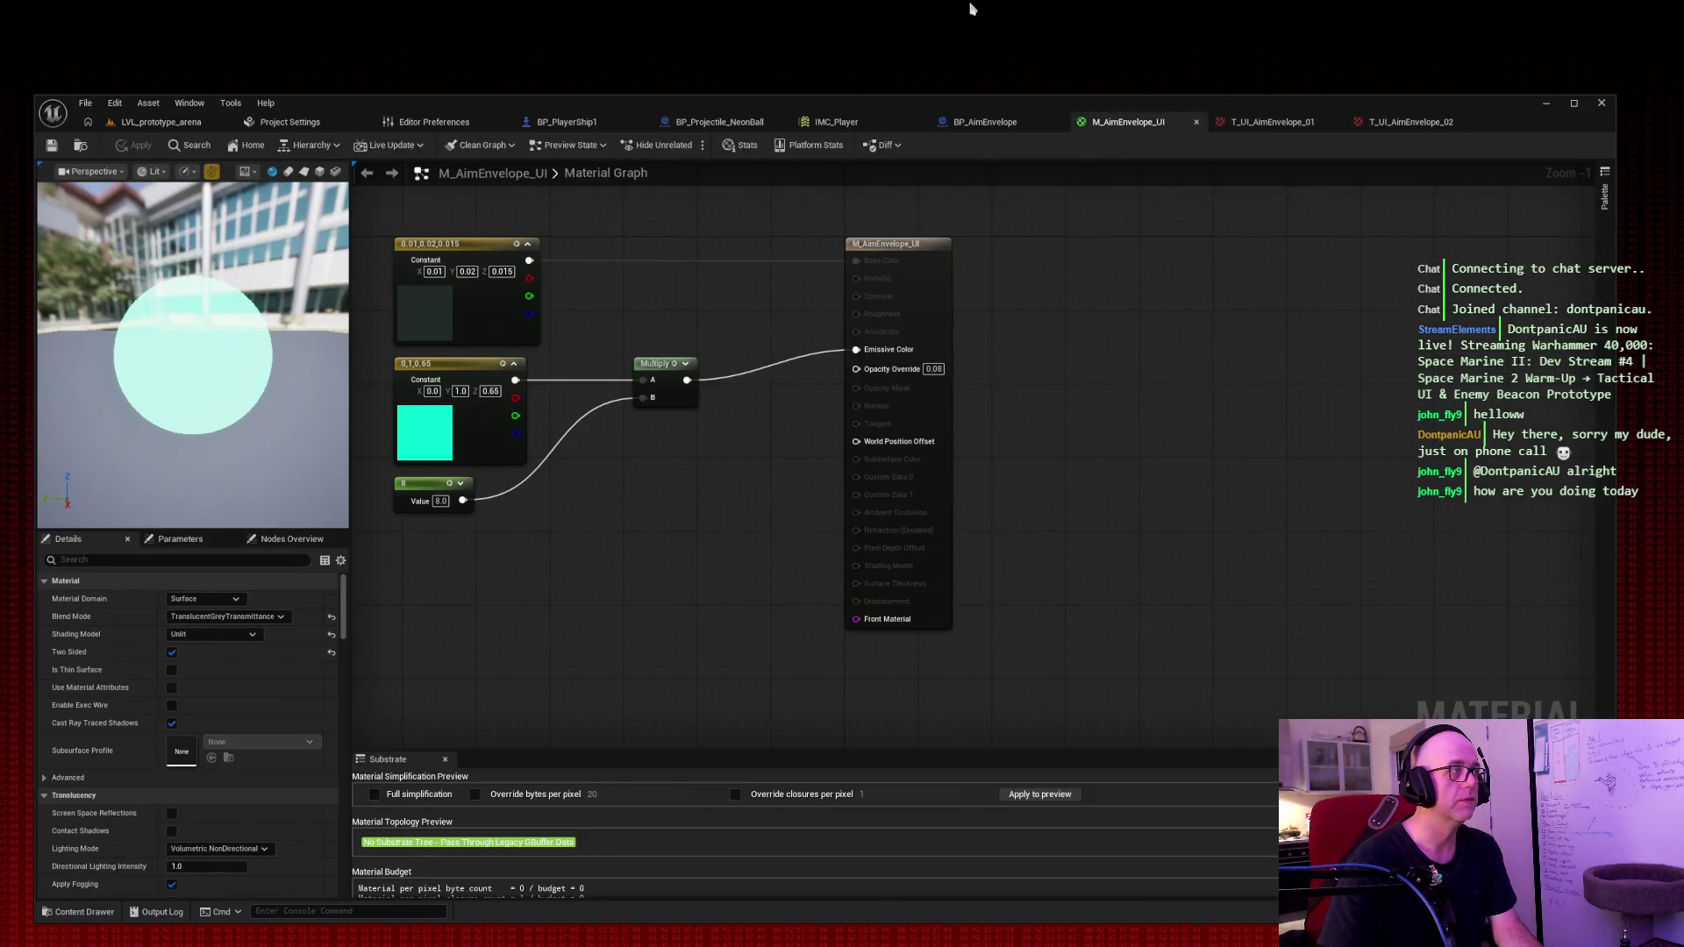
Step: Bring up the T_UI_AimEnvelope_02 texture showing the ticked cyan ring at 1024x1024
{"action": "left_click", "coordinate": [1404, 123]}
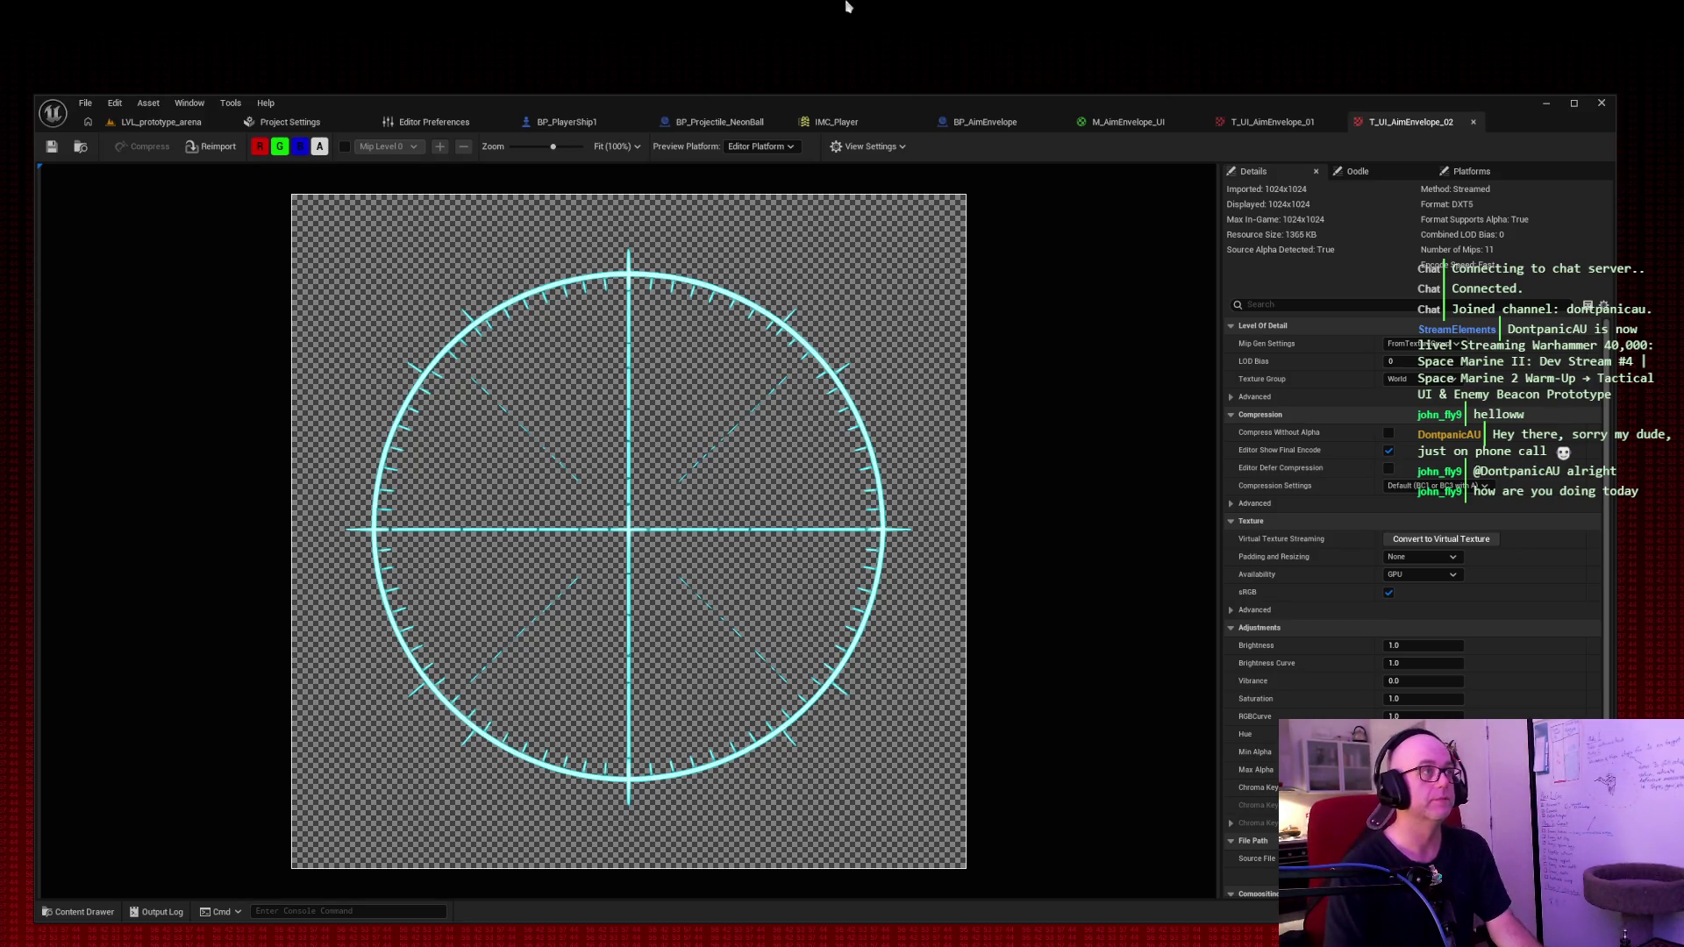
Step: Switch to the LVL_prototype_arena level, then back to the M_AimEnvelope_UI material graph
{"action": "left_click", "coordinate": [163, 122]}
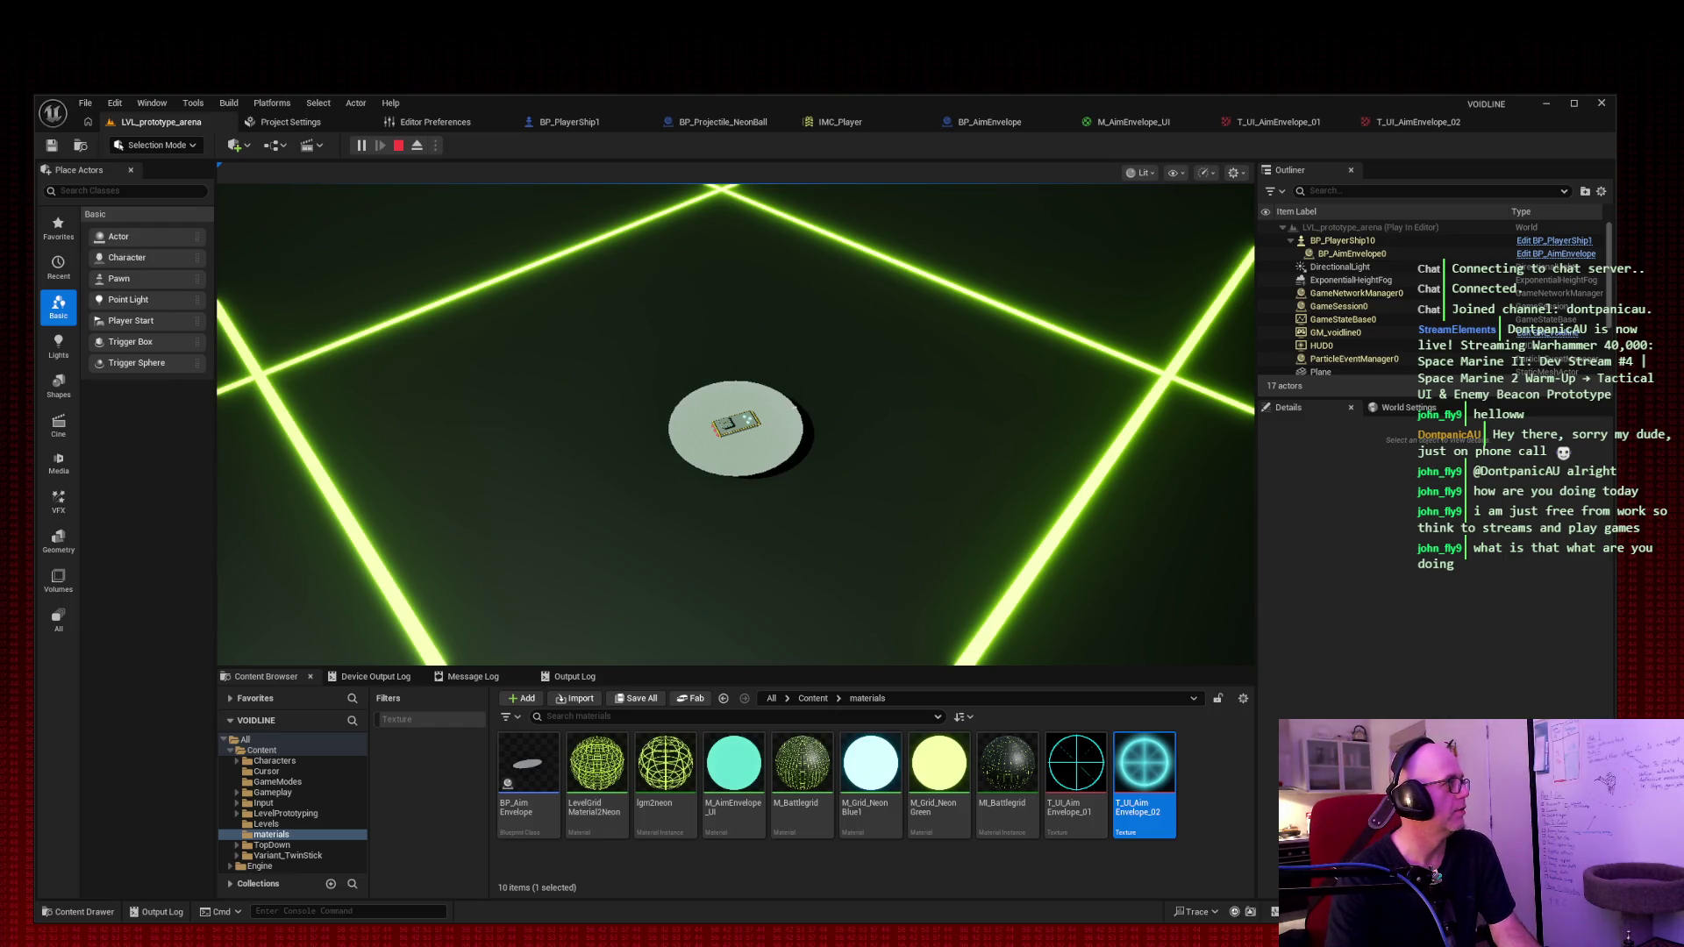
{"action": "left_click", "coordinate": [1132, 122]}
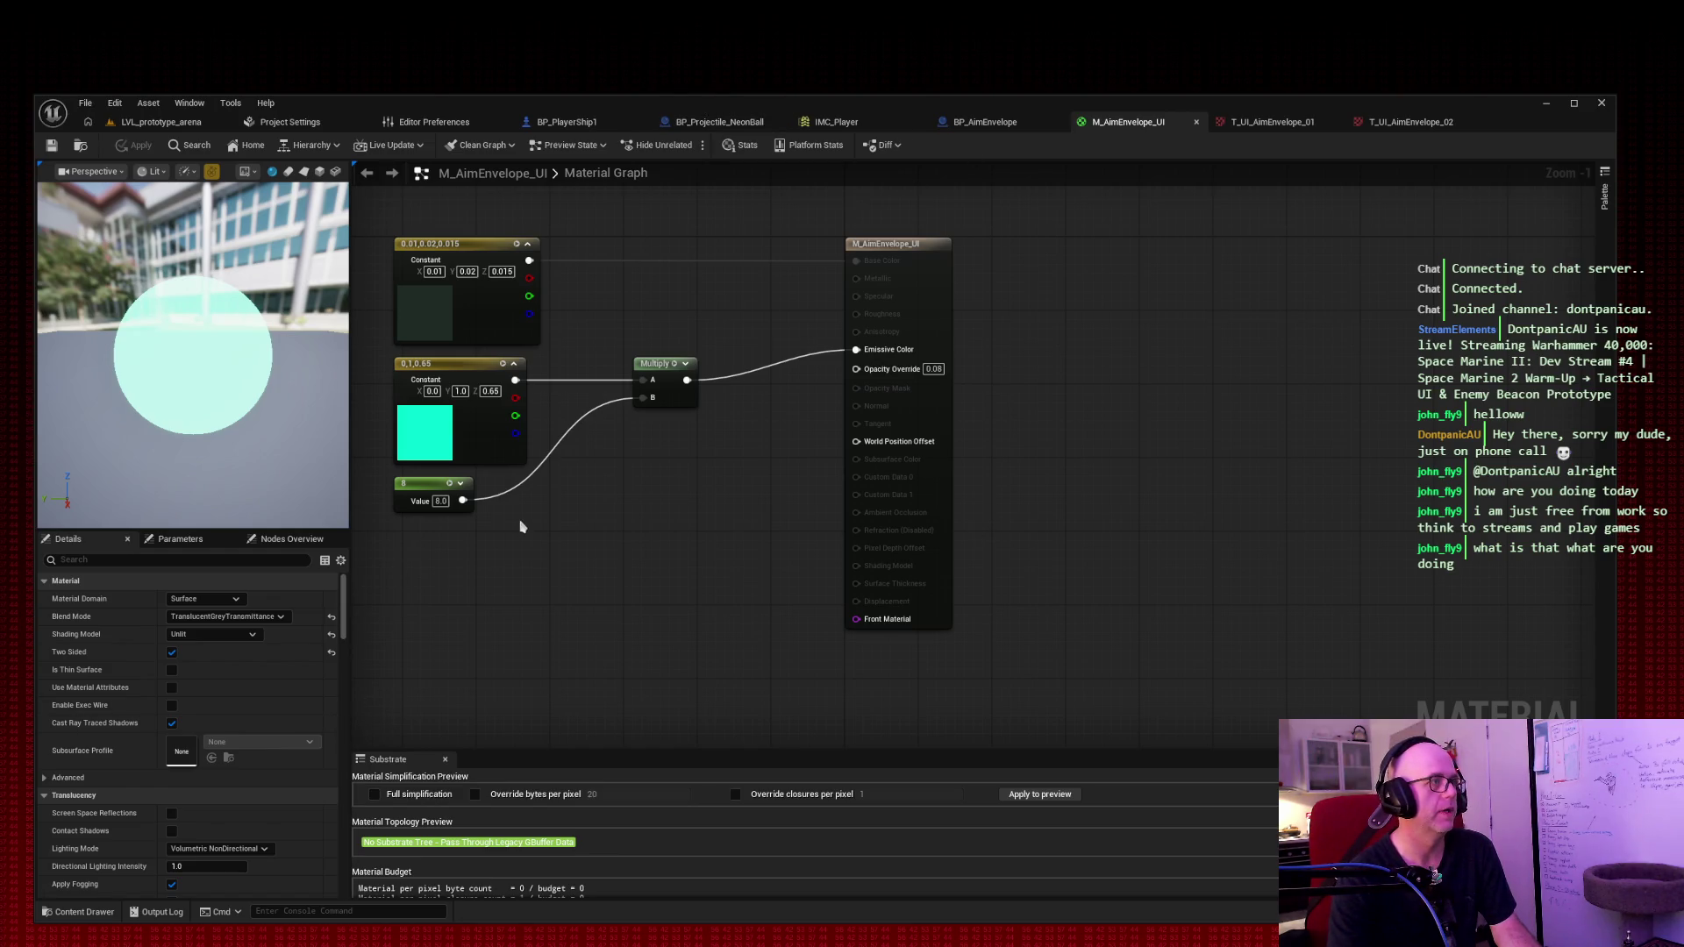
Step: Search the graph's node menu for 'aim', then dismiss it without adding a node
{"action": "right_click", "coordinate": [545, 552]}
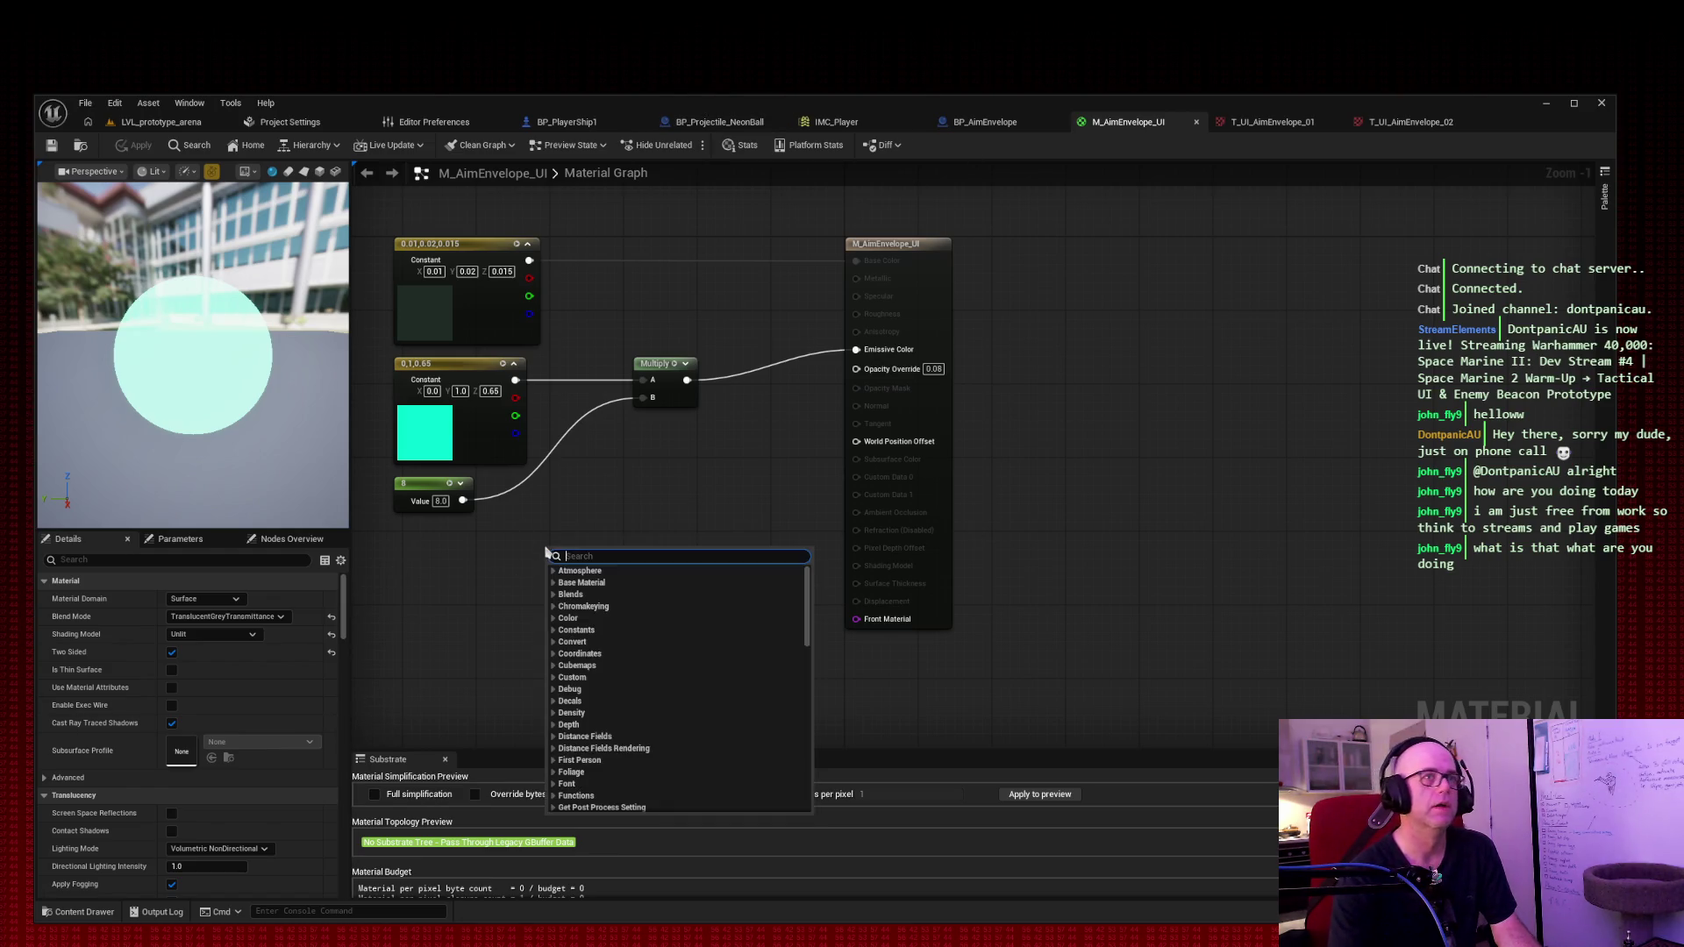
{"action": "type", "text": "aim"}
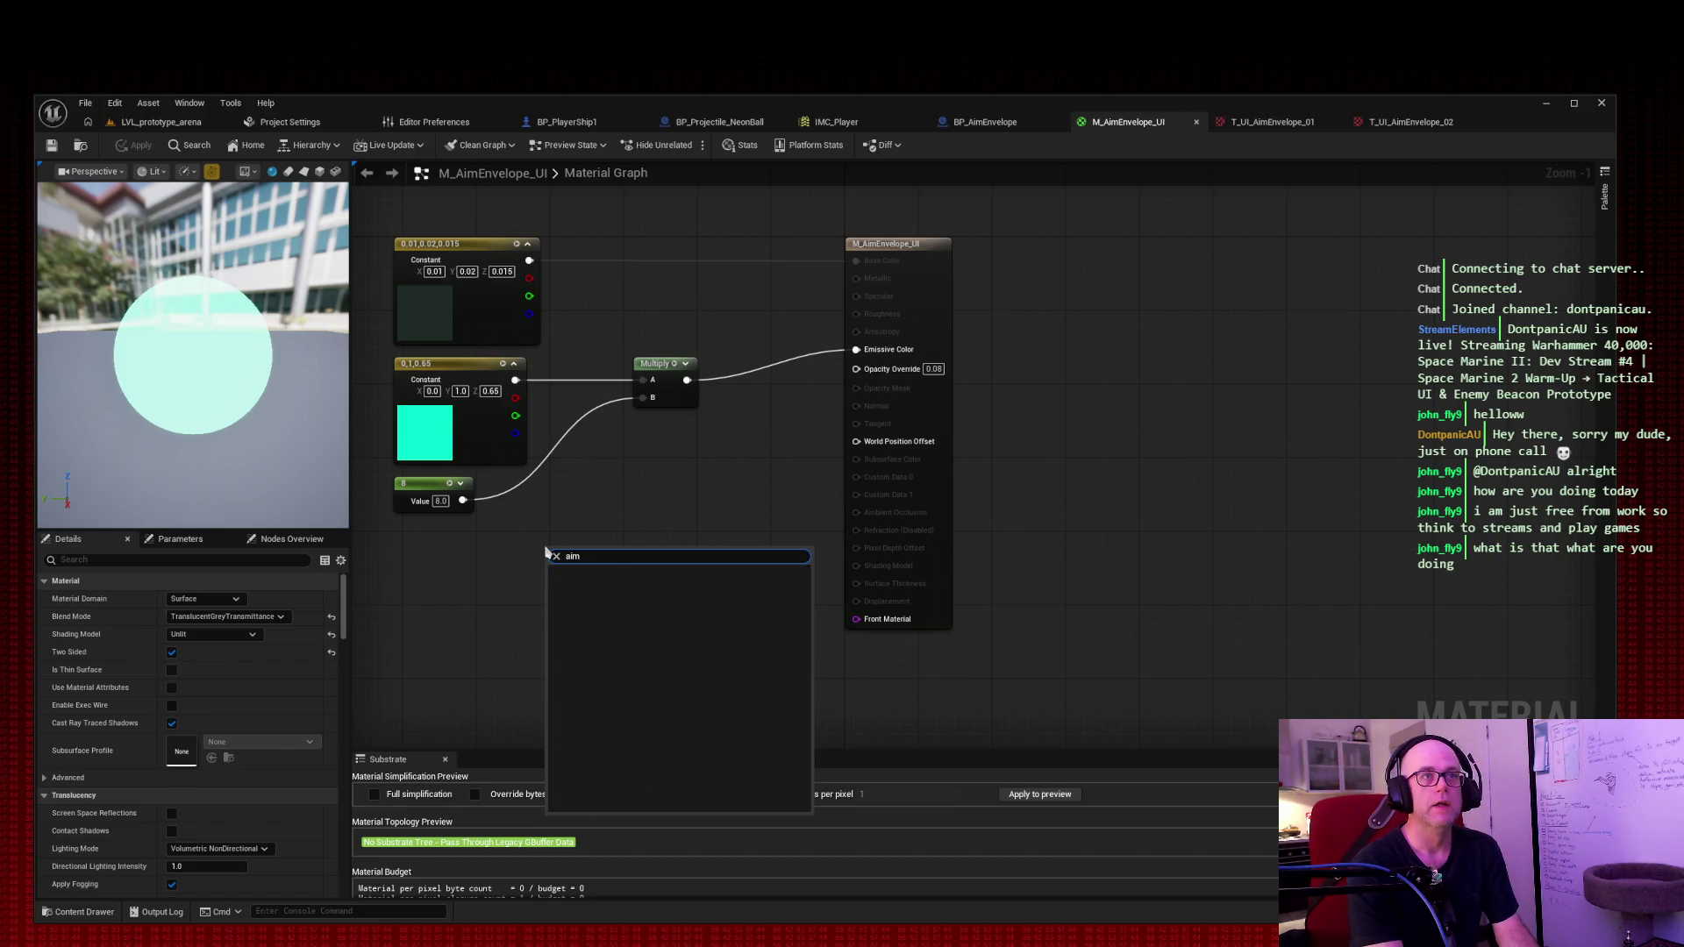
{"action": "key", "text": "BackSpace"}
{"action": "key", "text": "BackSpace"}
{"action": "key", "text": "BackSpace"}
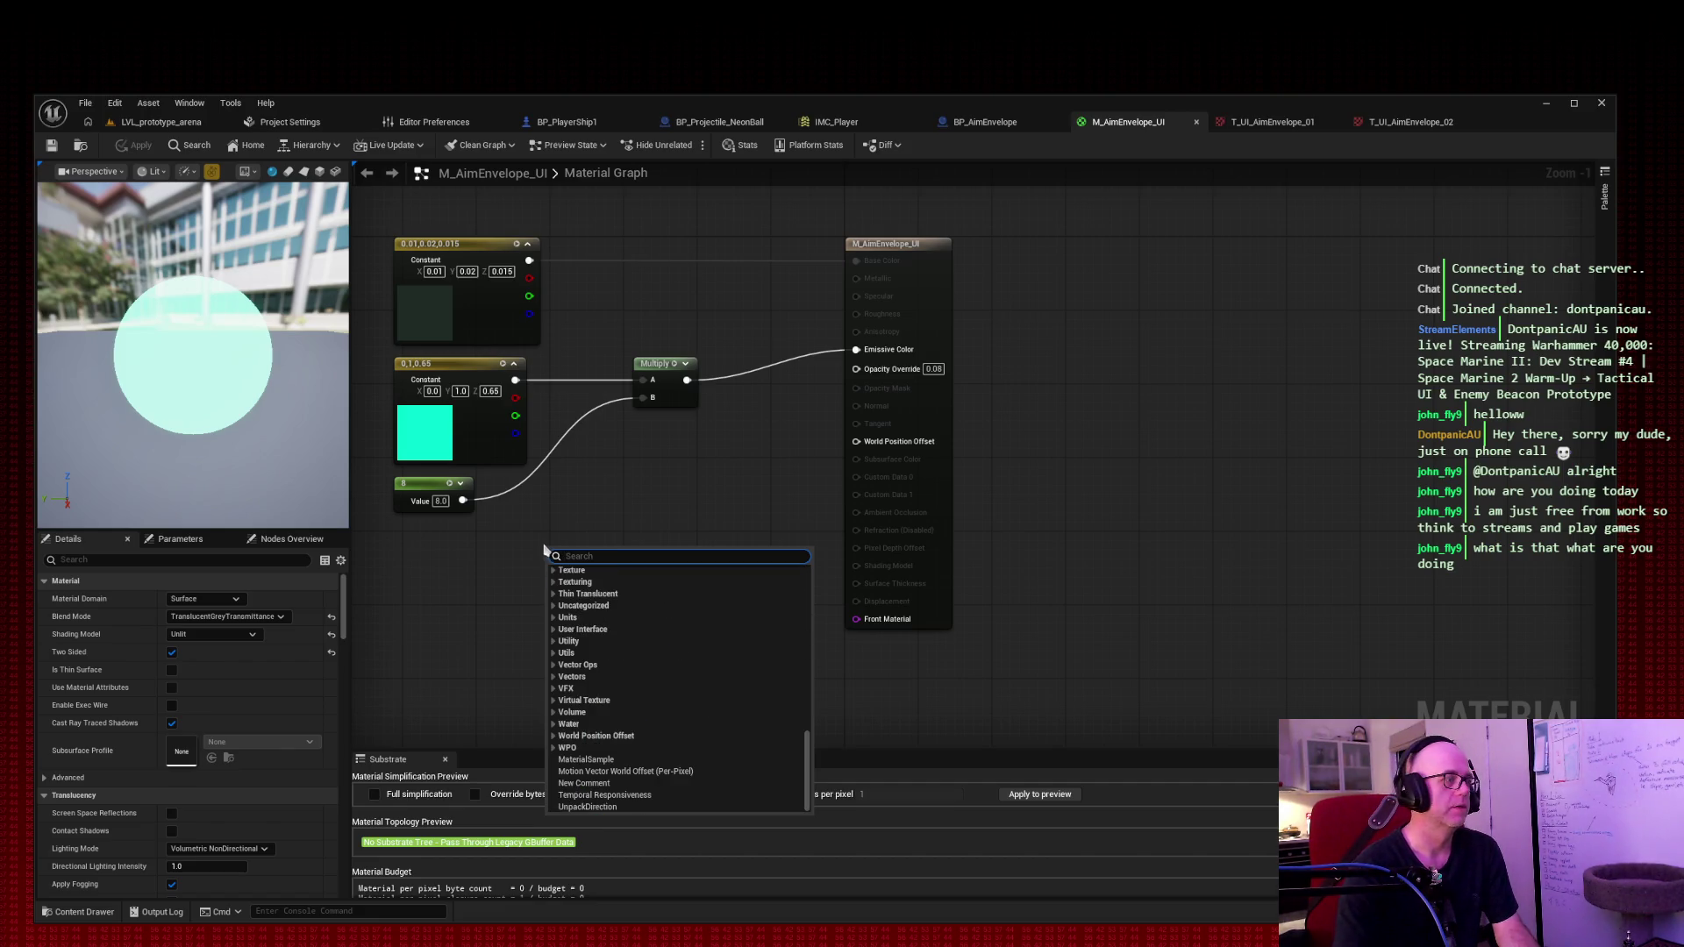
{"action": "left_click", "coordinate": [563, 520]}
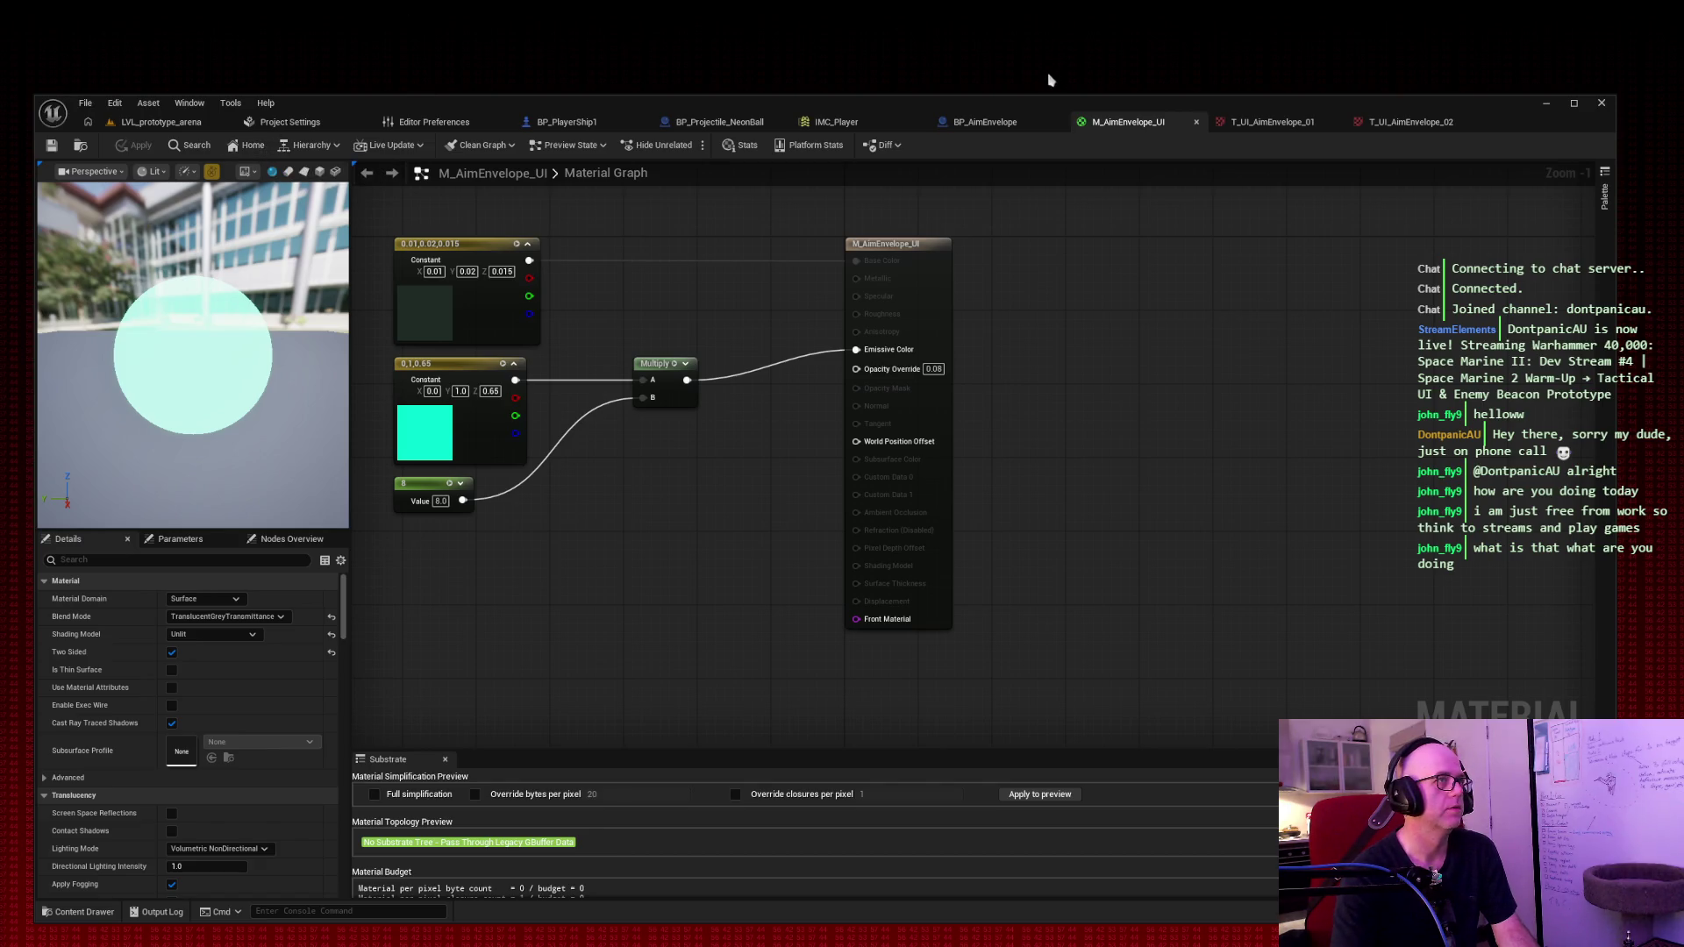
Step: Float the M_AimEnvelope_UI editor as a separate window and return to the arena level
{"action": "middle_click", "coordinate": [1132, 120]}
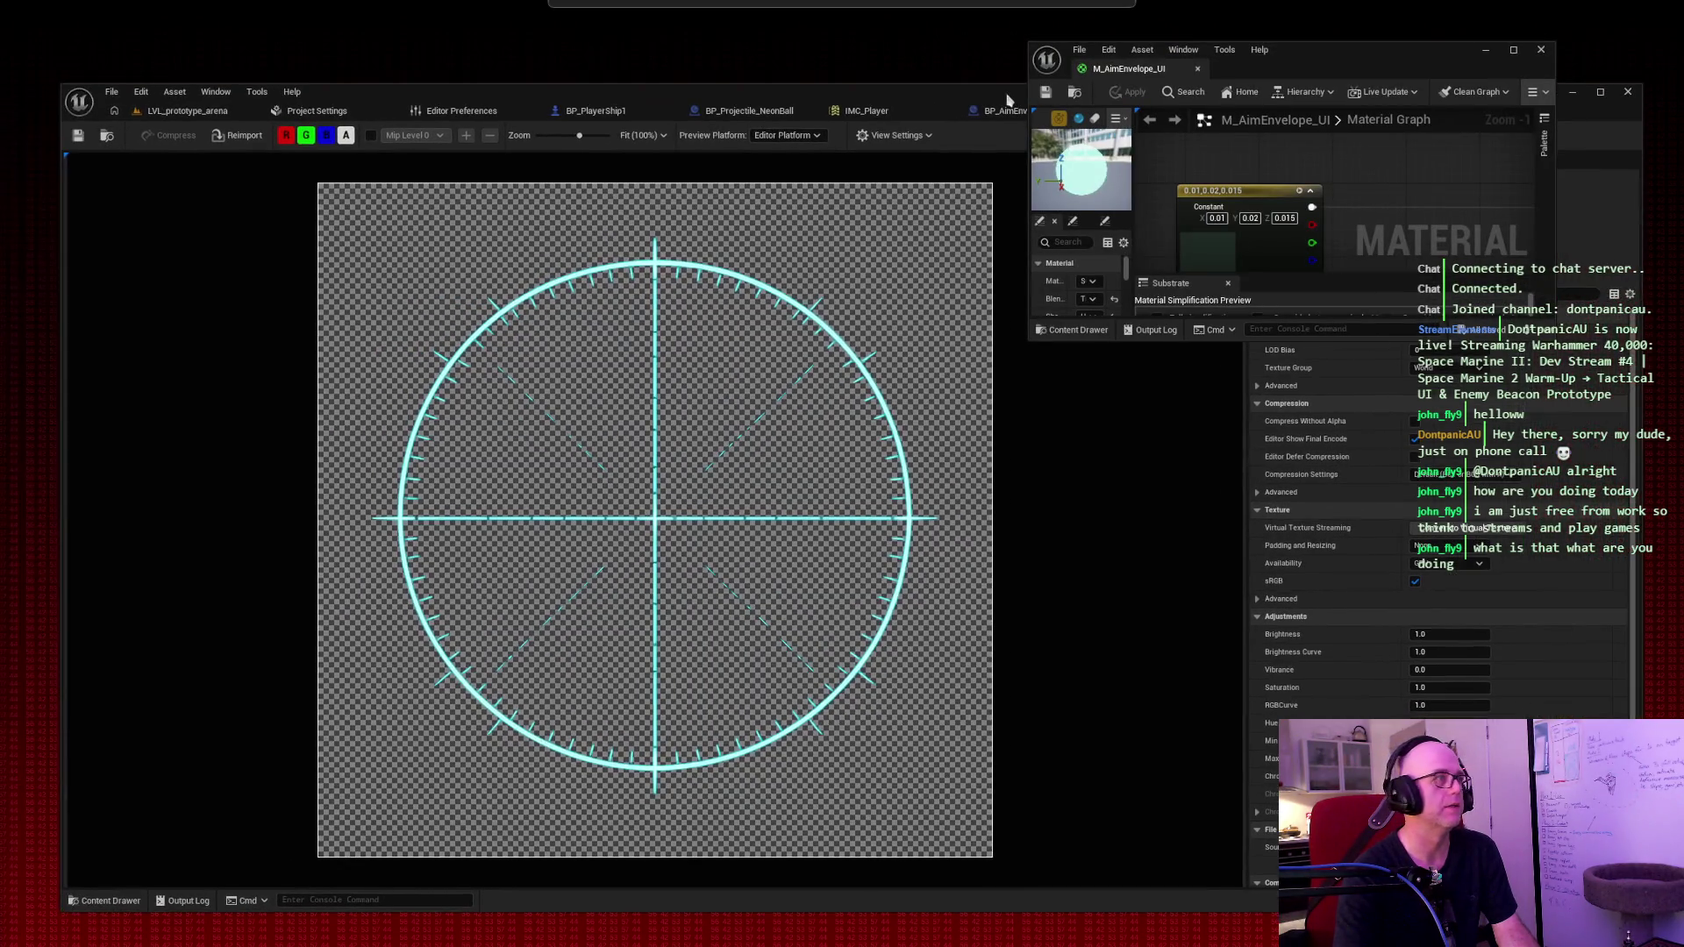
{"action": "left_click", "coordinate": [193, 112]}
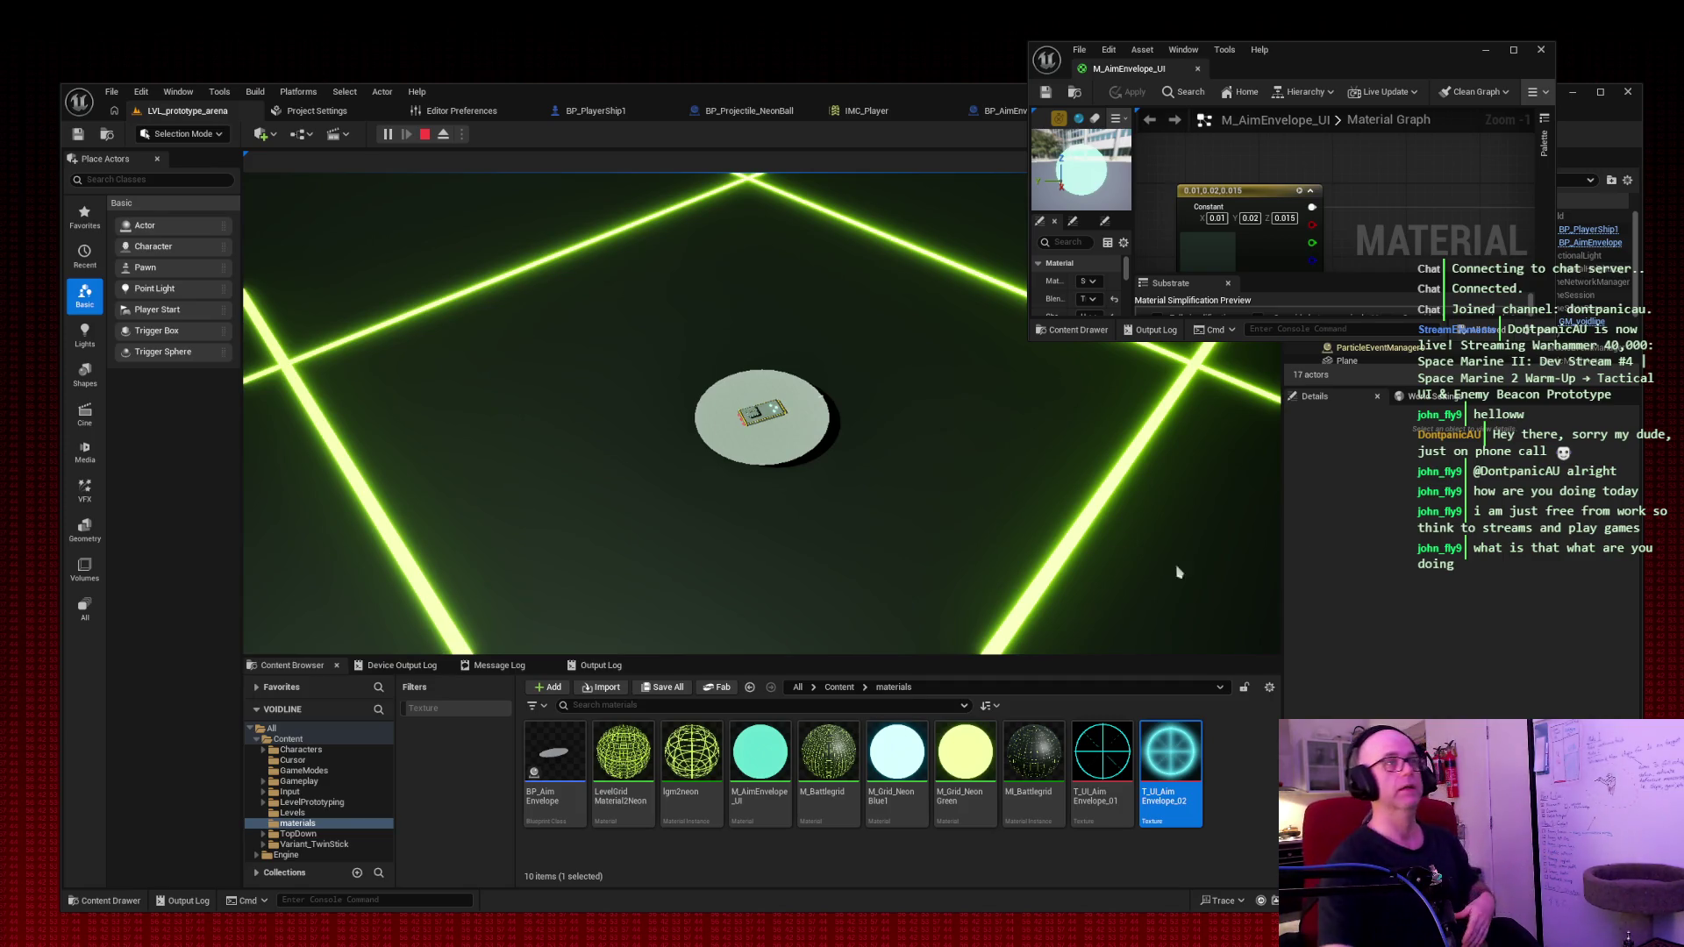
Step: Send the material window behind the level, fly the ship firing projectiles, then stop play
{"action": "left_click", "coordinate": [1485, 49]}
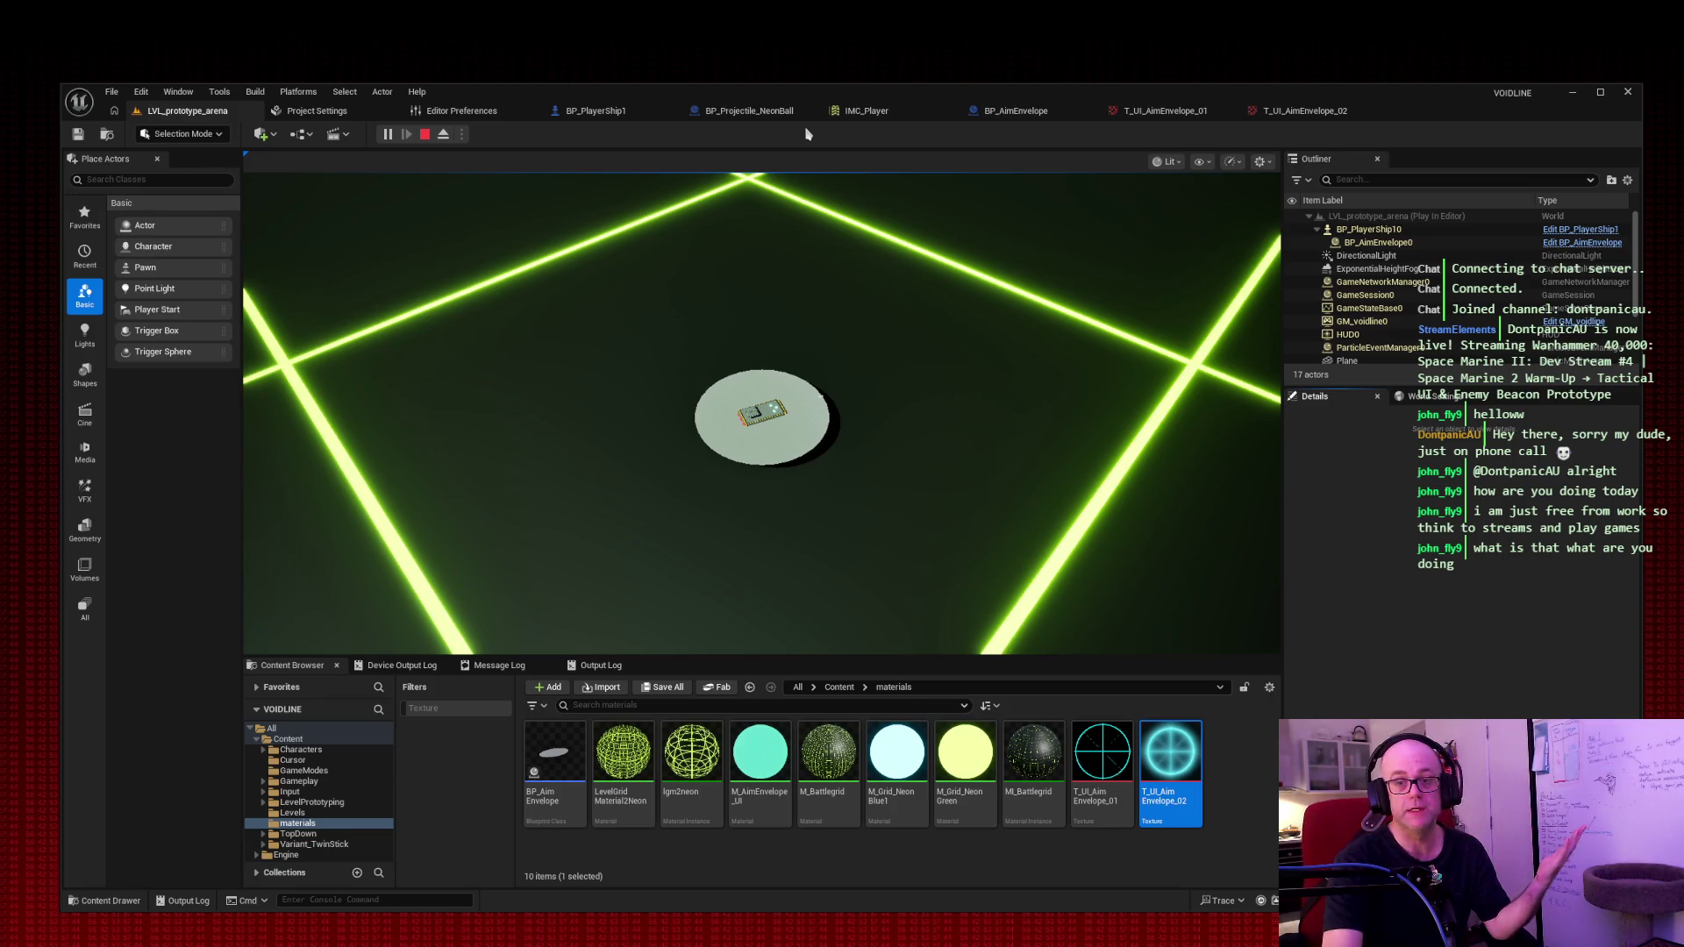
{"action": "left_click", "coordinate": [632, 180]}
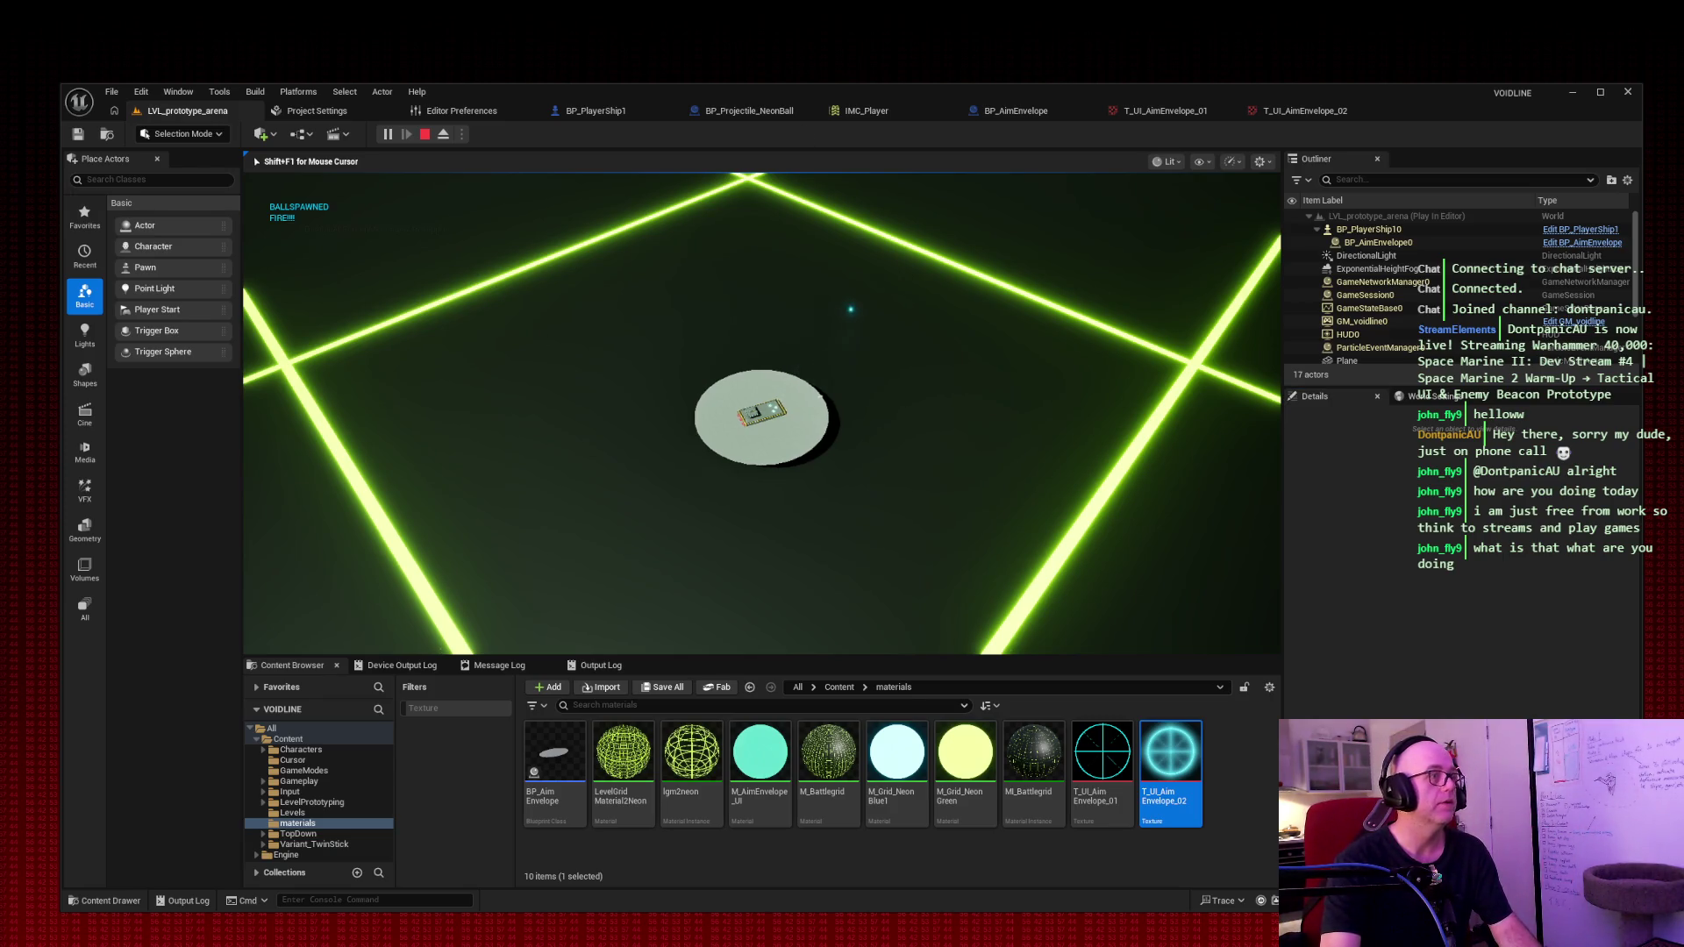
{"action": "left_click", "coordinate": [631, 181]}
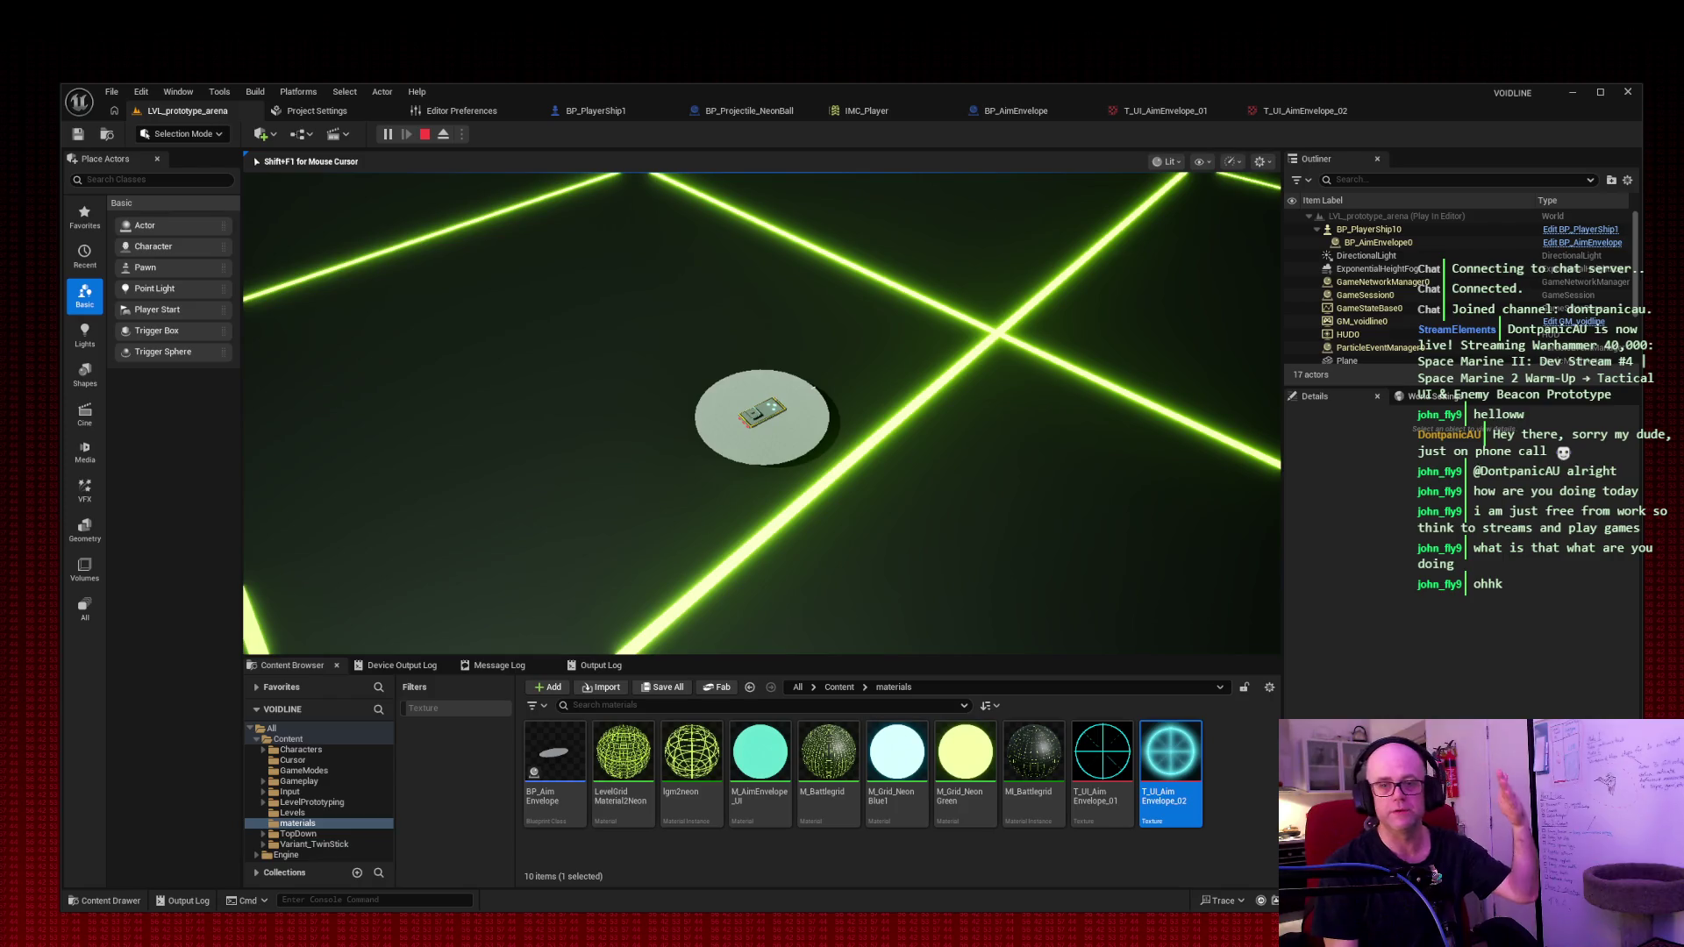
{"action": "key", "text": "space"}
{"action": "key", "text": "space"}
{"action": "key", "text": "space"}
{"action": "key", "text": "space"}
{"action": "key", "text": "space"}
{"action": "key", "text": "space"}
{"action": "key", "text": "space"}
{"action": "key", "text": "space"}
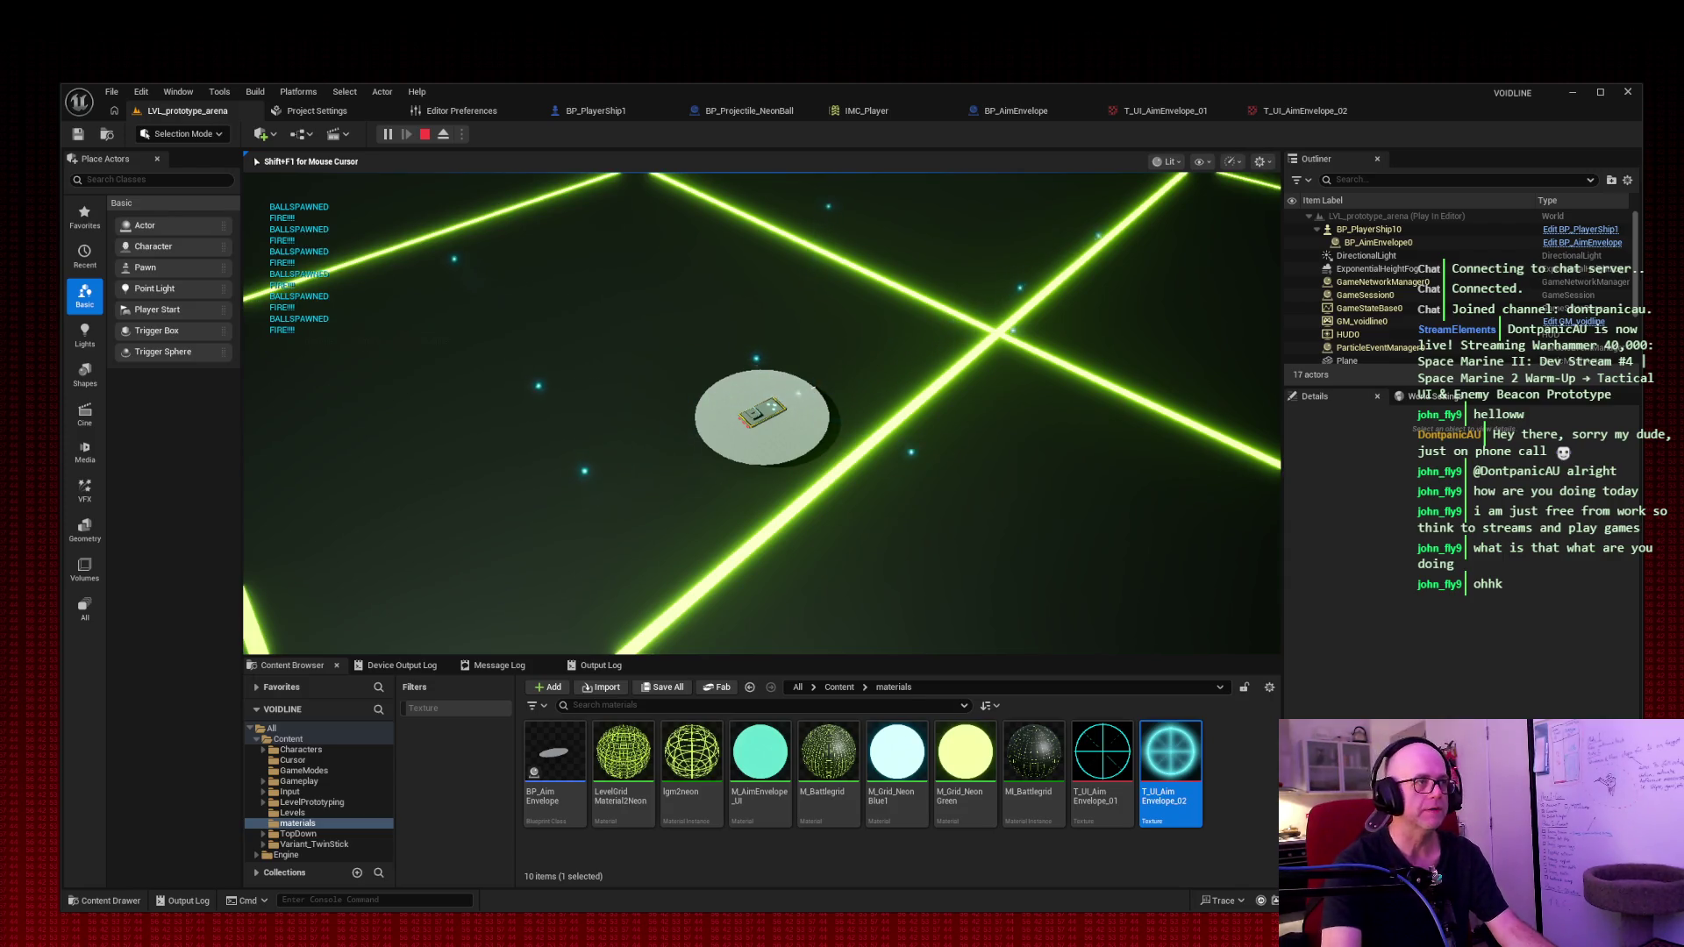
{"action": "key", "text": "Escape"}
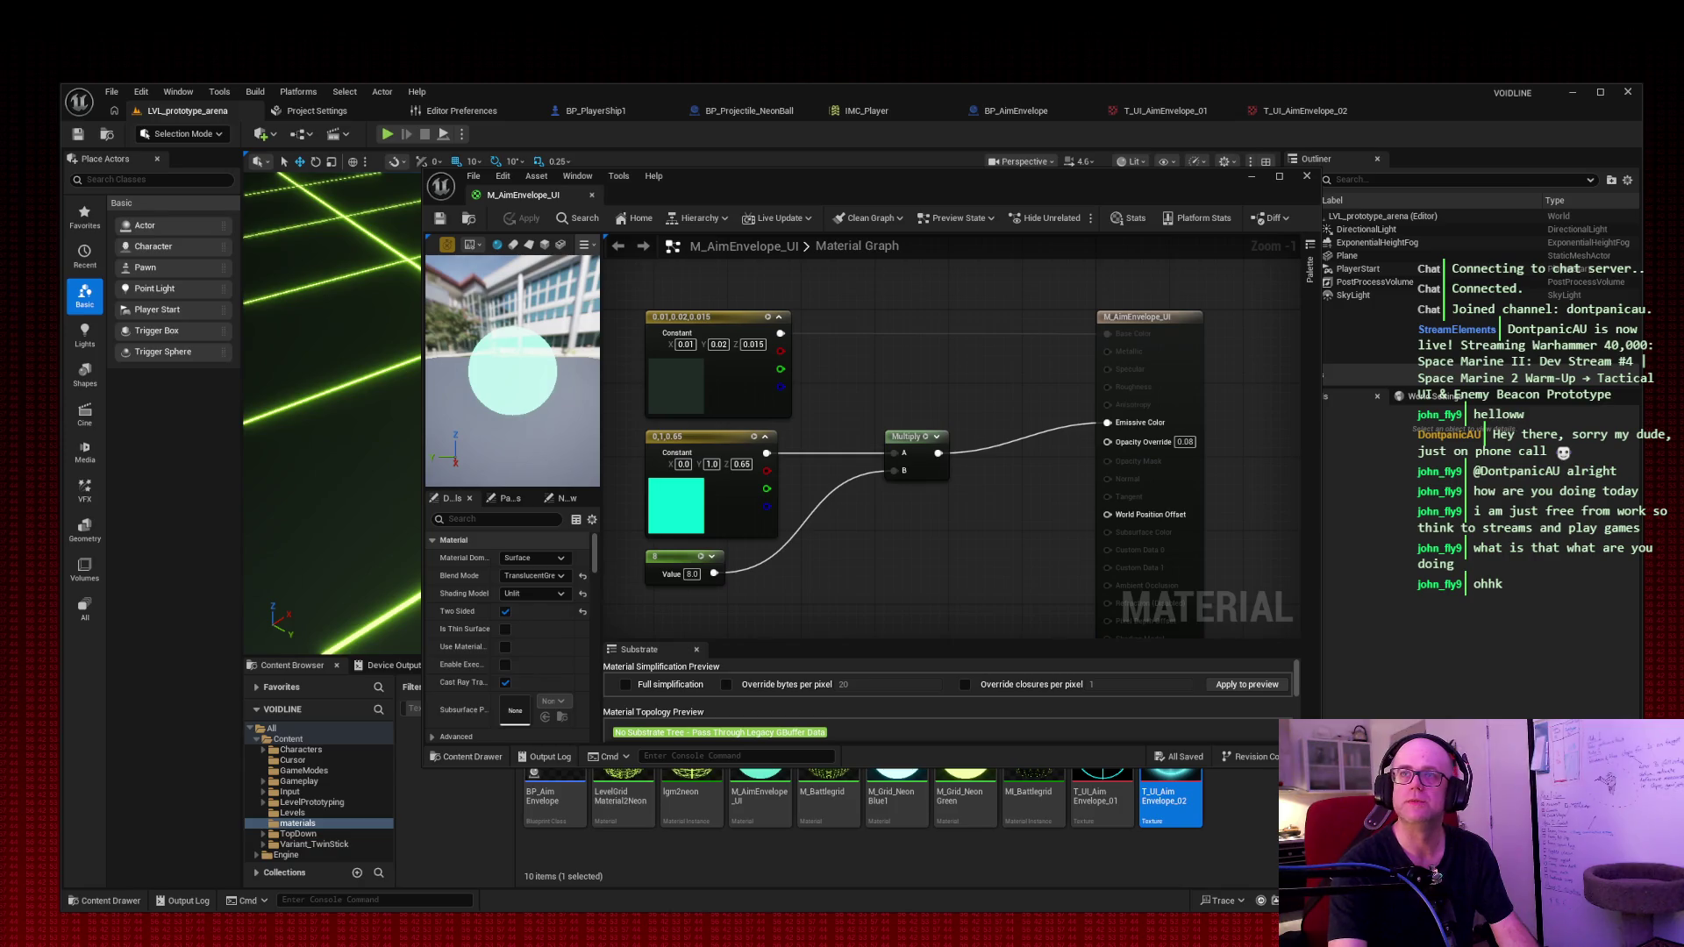
Step: Compare the plain _01 and ticked _02 reticle previews, then move the material window top-right
{"action": "key", "text": "space"}
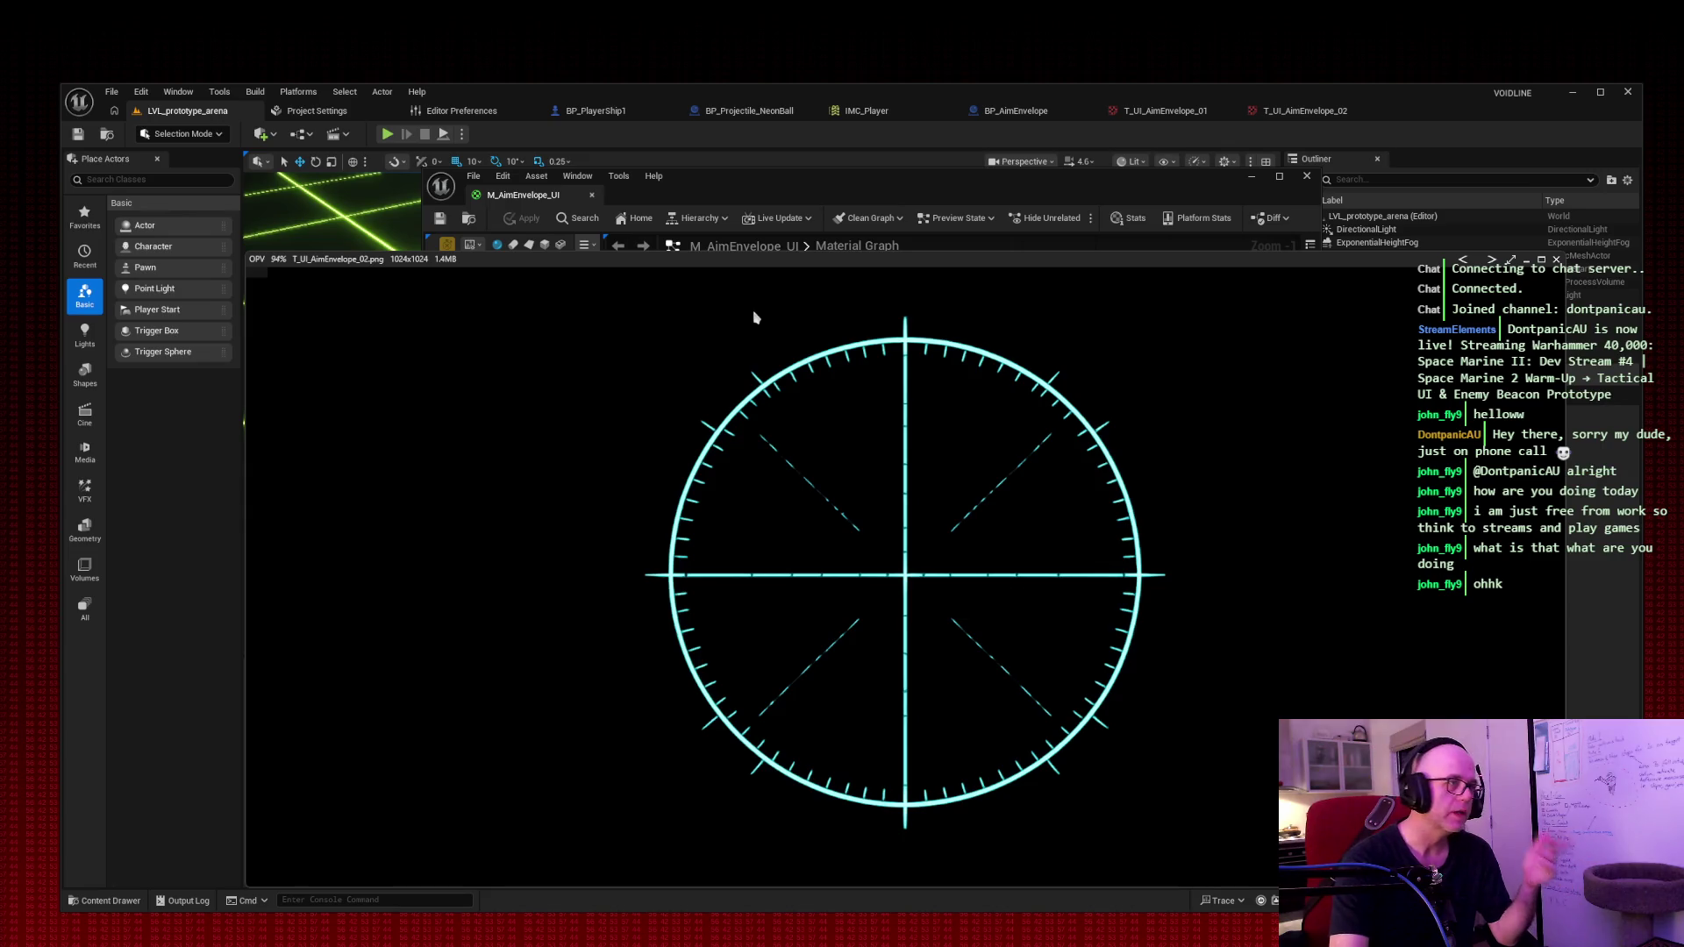
{"action": "key", "text": "Left"}
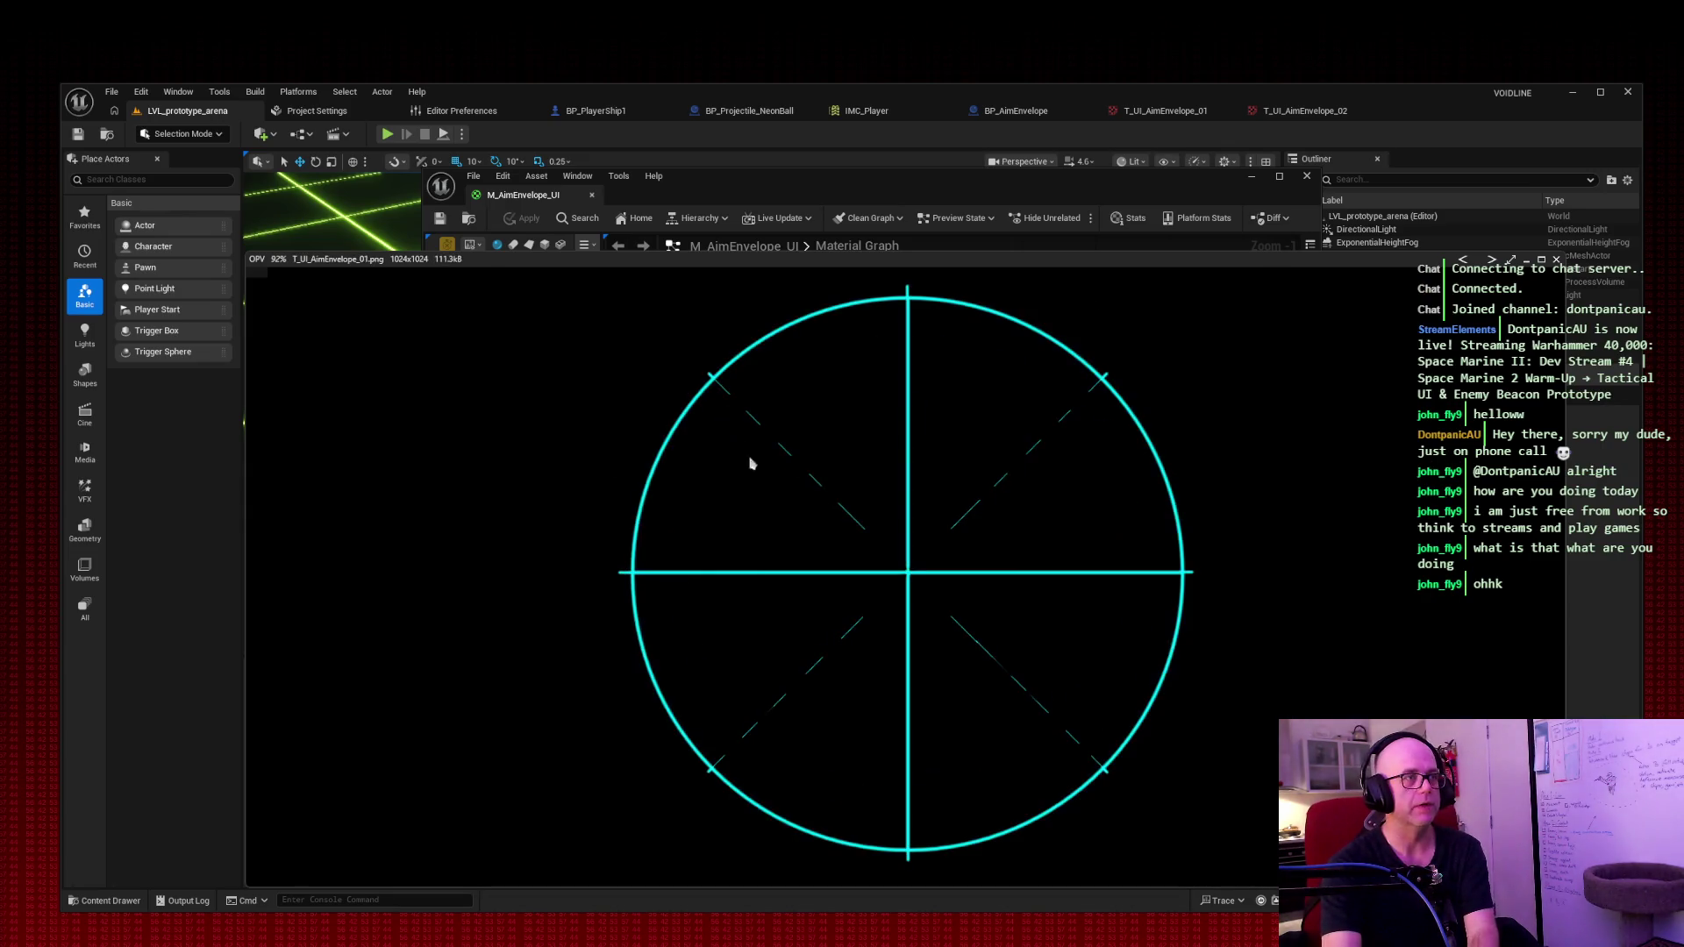
{"action": "key", "text": "Right"}
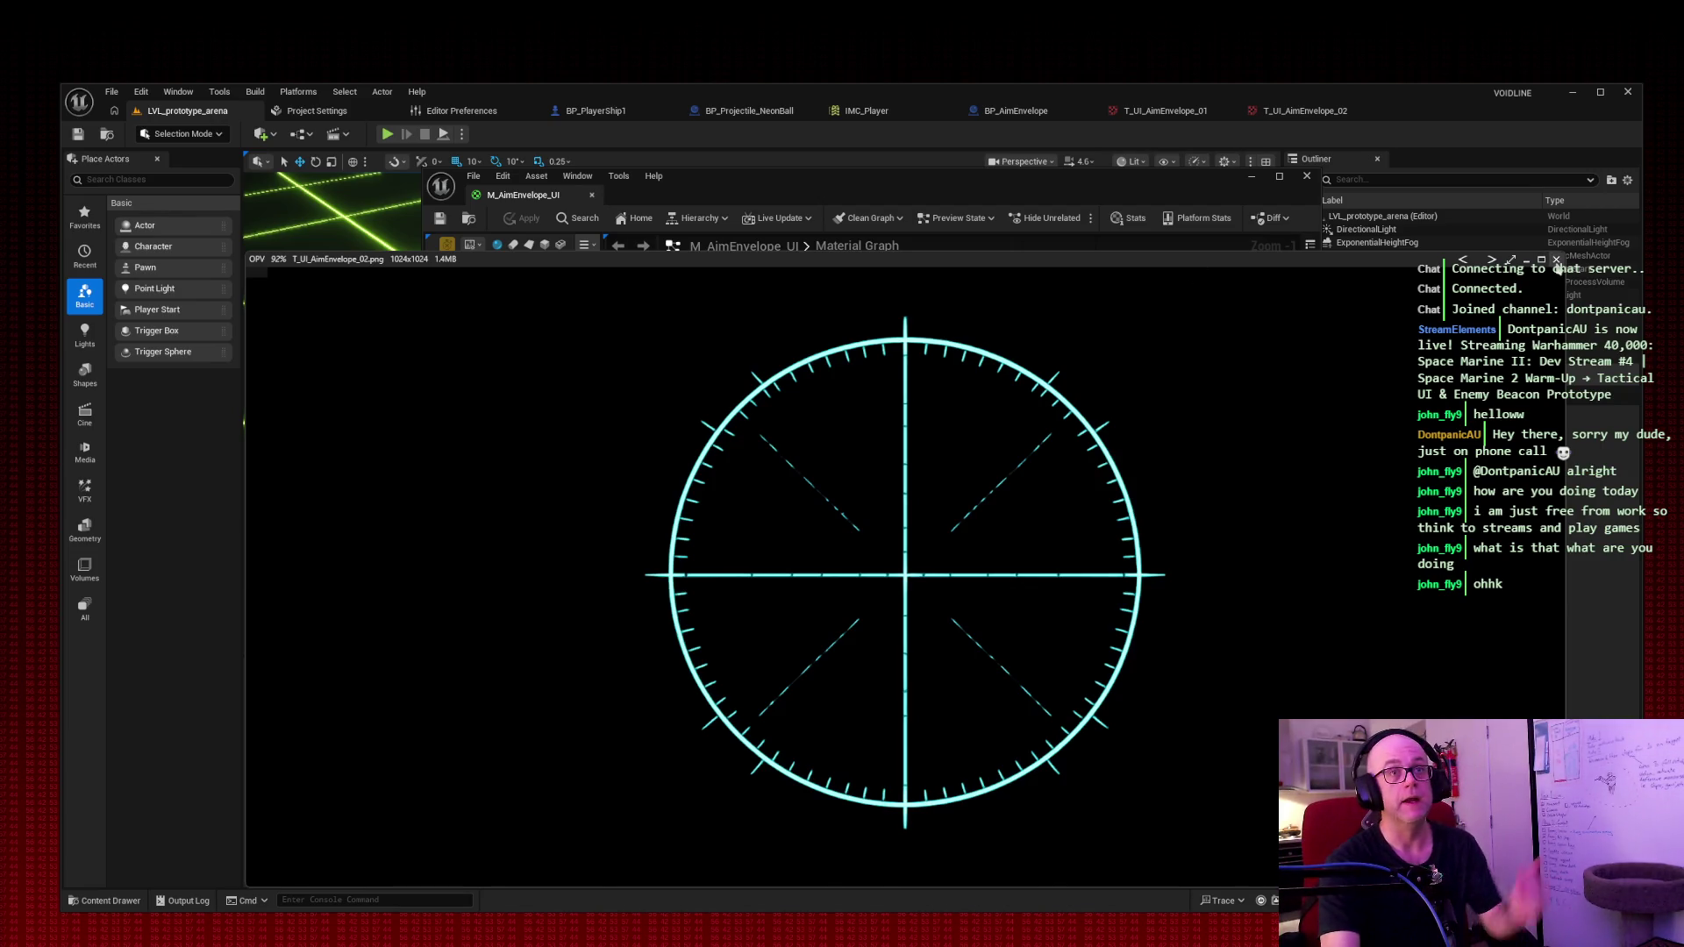
{"action": "key", "text": "Escape"}
{"action": "mouse_move", "coordinate": [903, 176]}
{"action": "left_mouse_down"}
{"action": "mouse_move", "coordinate": [1132, 68]}
{"action": "mouse_move", "coordinate": [1203, 53]}
{"action": "left_mouse_up"}
Step: Drag T_UI_AimEnvelope_02 into the material graph and re-dock the material editor window
{"action": "mouse_move", "coordinate": [1174, 755]}
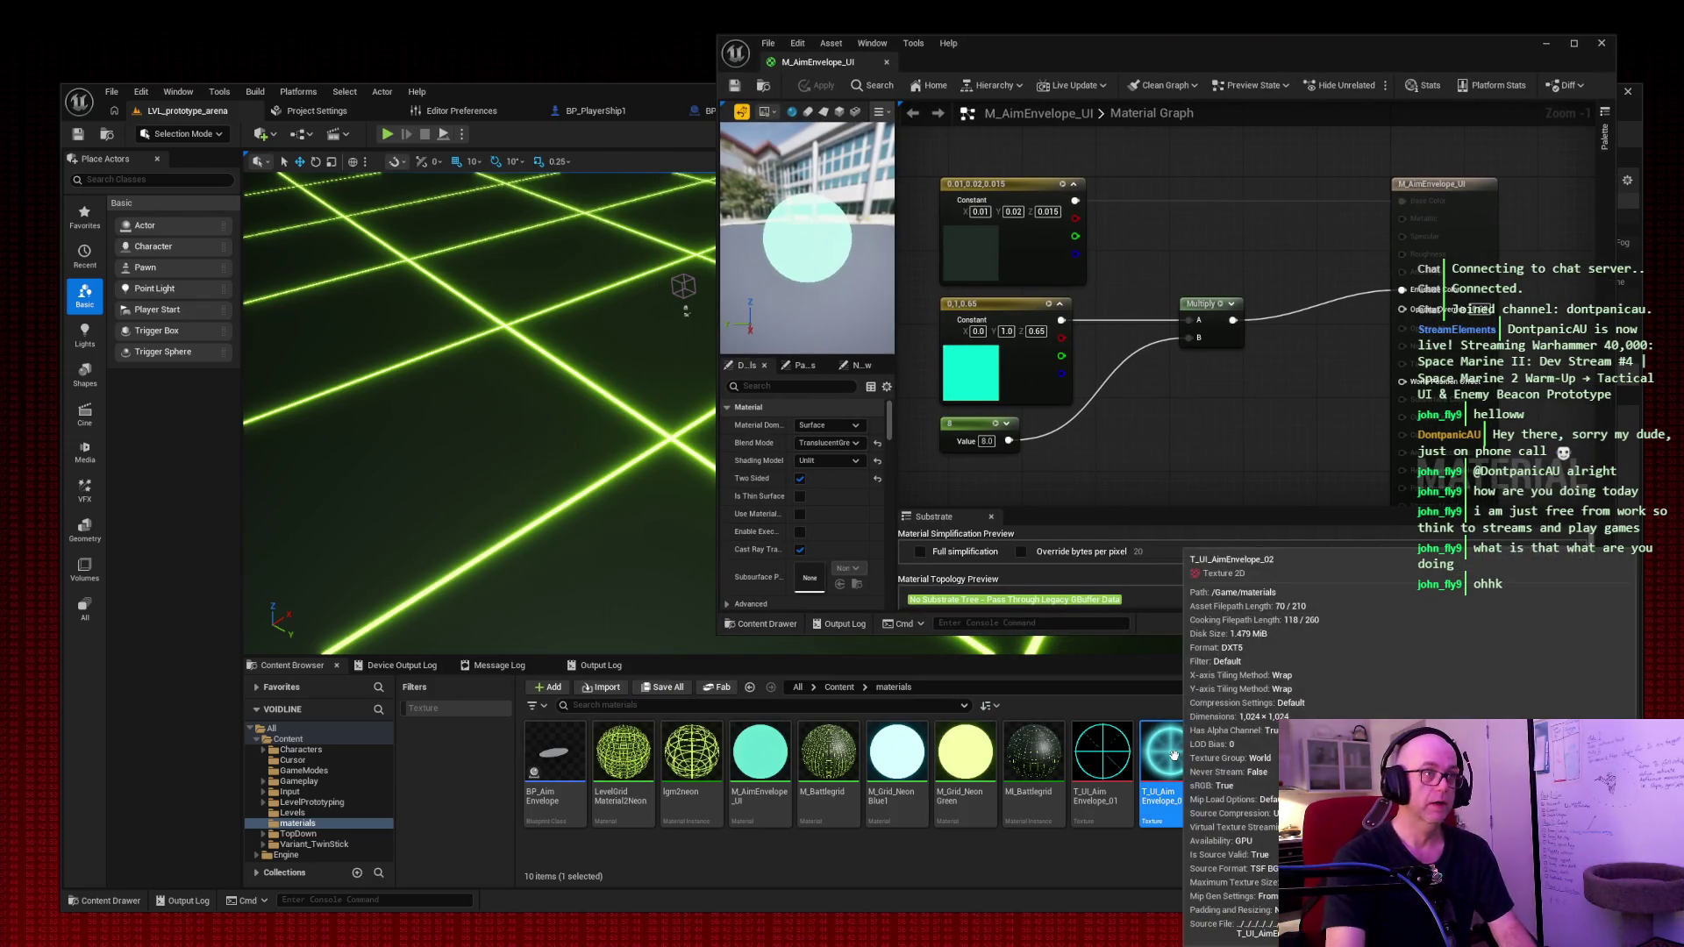
{"action": "mouse_move", "coordinate": [1174, 755]}
{"action": "left_mouse_down"}
{"action": "mouse_move", "coordinate": [1215, 477]}
{"action": "mouse_move", "coordinate": [1168, 432]}
{"action": "left_mouse_up"}
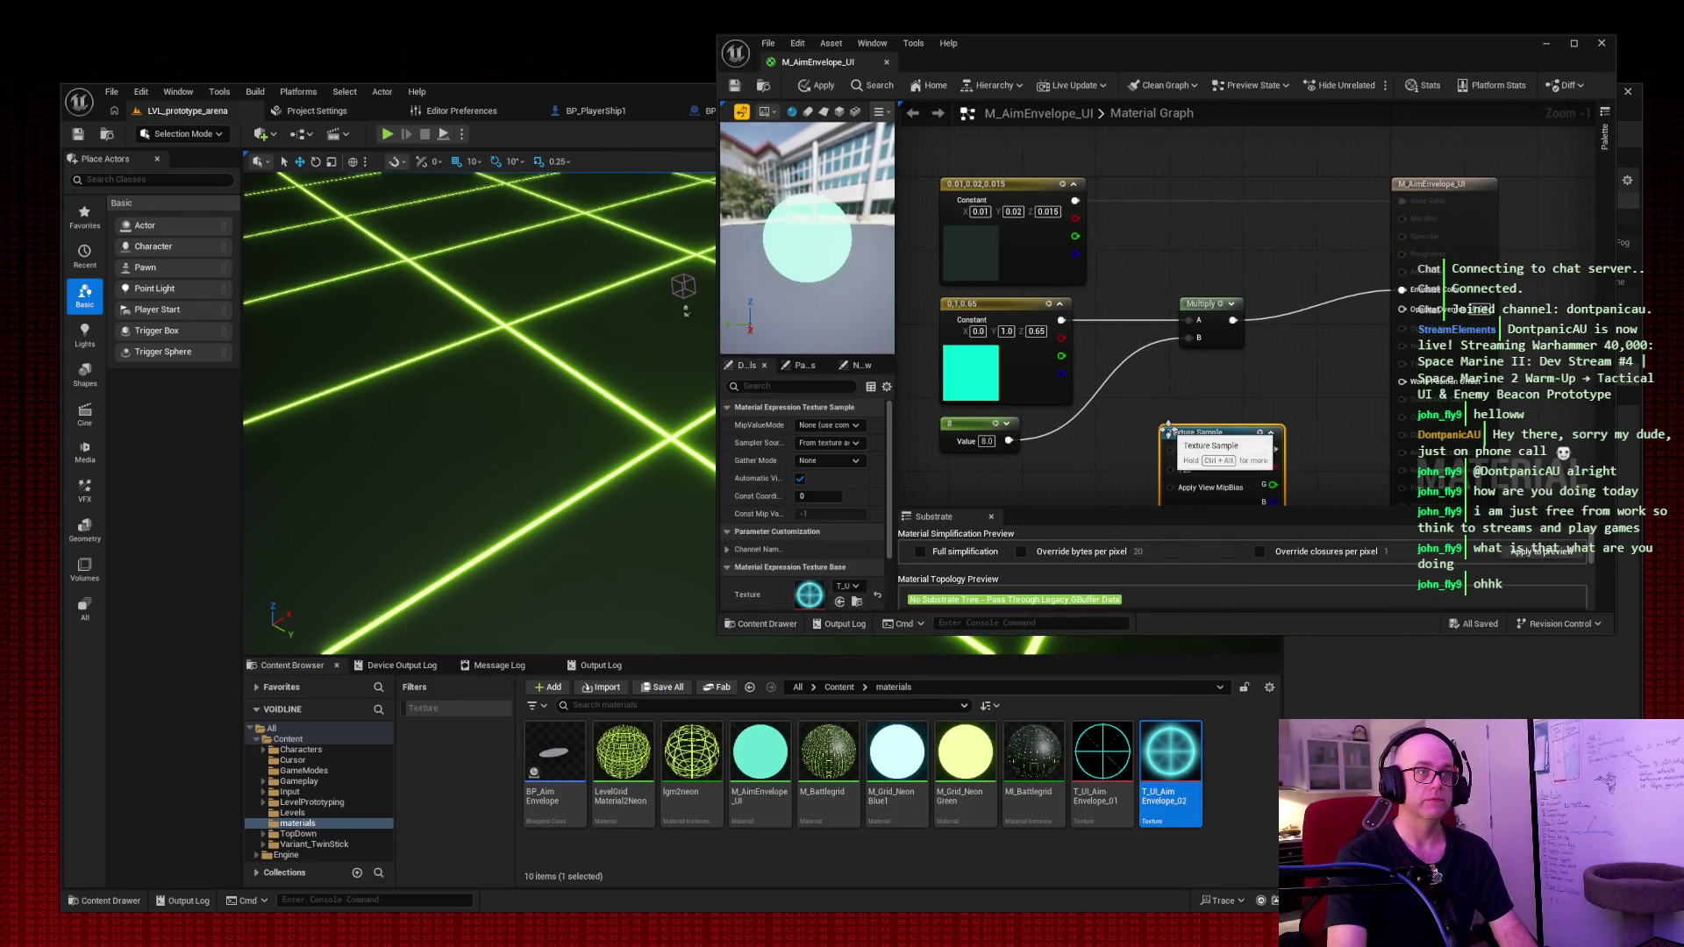
{"action": "left_click_drag", "start_coordinate": [912, 54], "coordinate": [996, 250]}
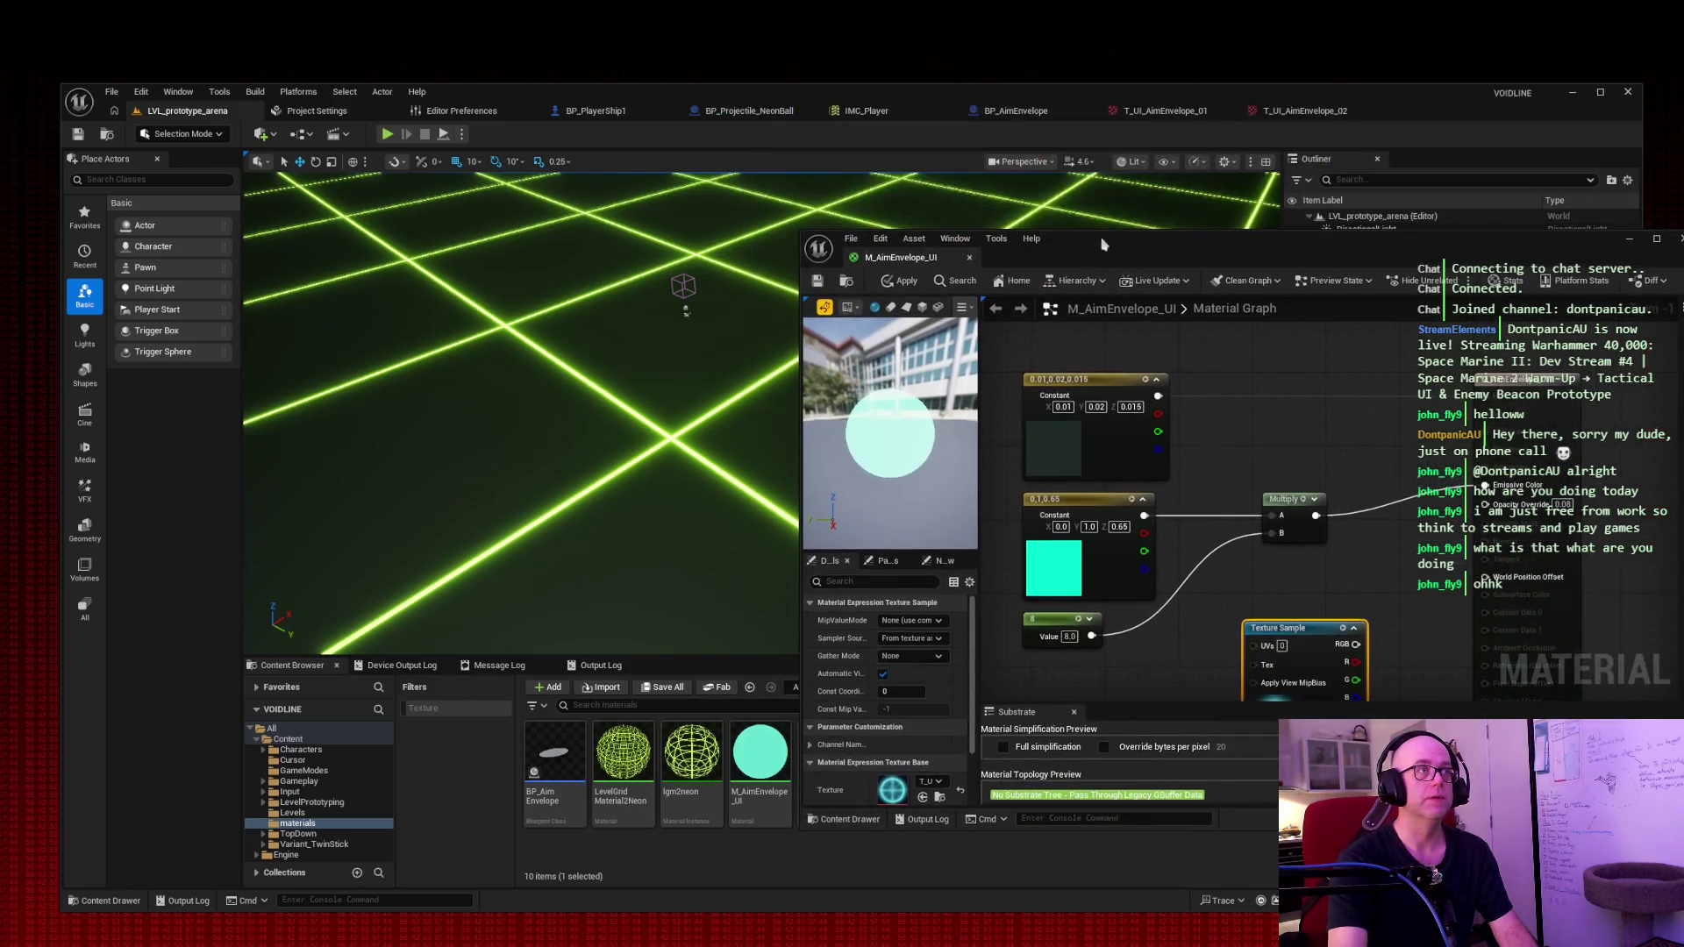
{"action": "left_click_drag", "start_coordinate": [895, 261], "coordinate": [1324, 112]}
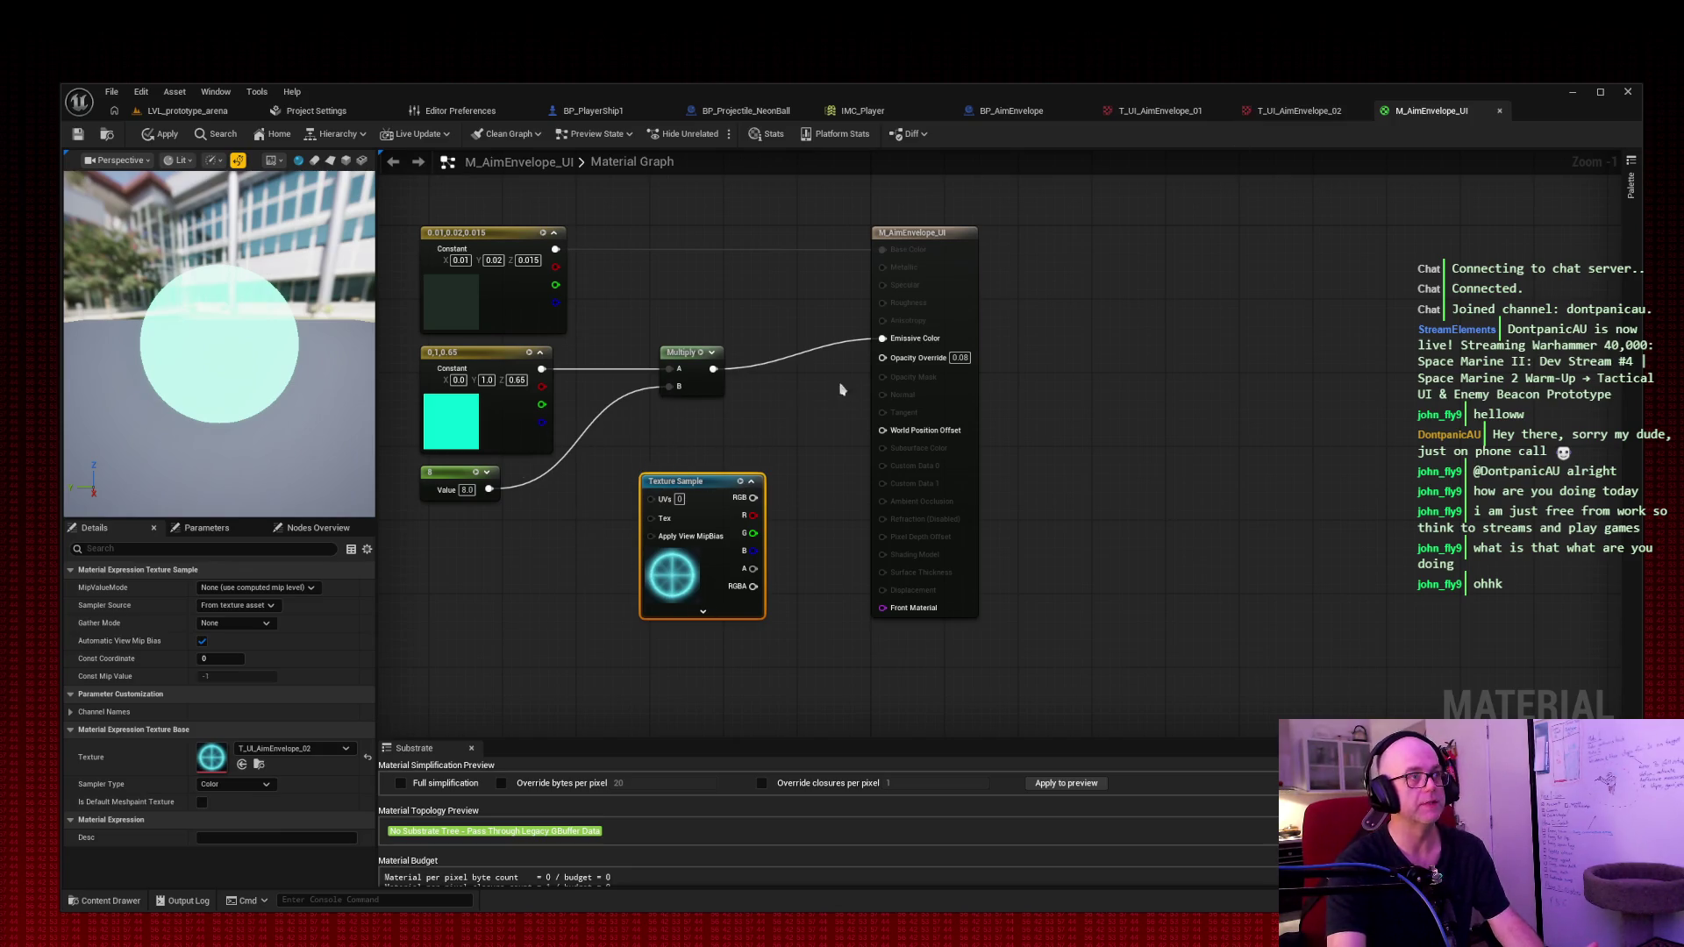
Step: Search the graph's node list for 'texture sample' to add a Texture Sample node
{"action": "right_click", "coordinate": [478, 562]}
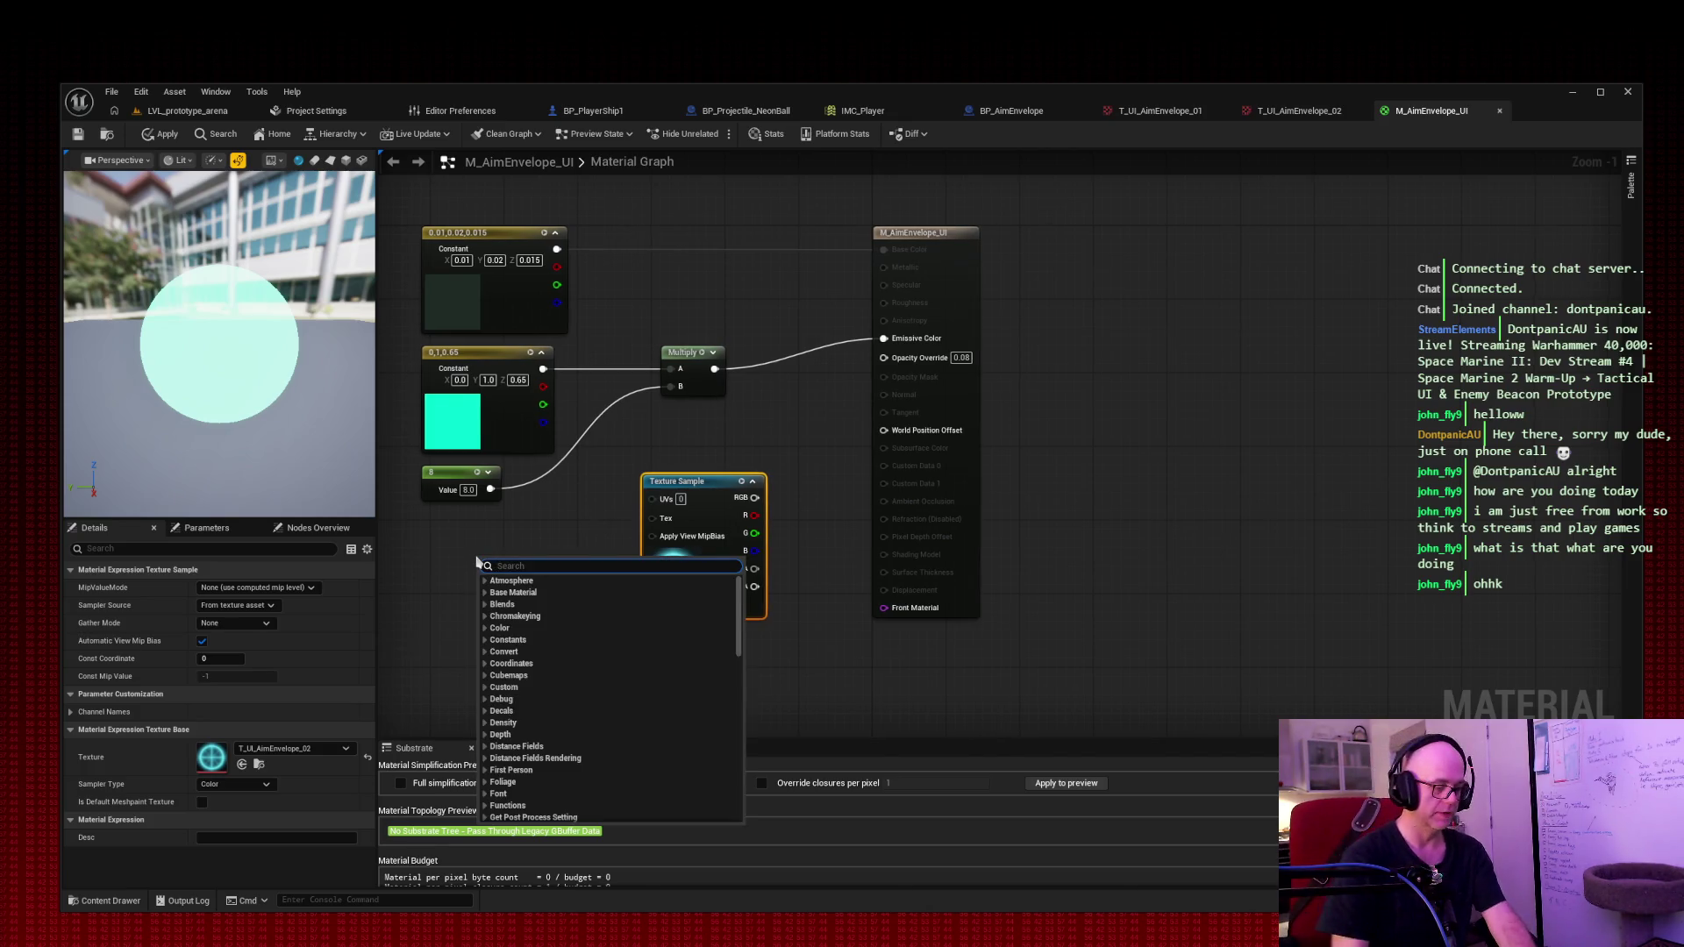
{"action": "type", "text": "texture sample"}
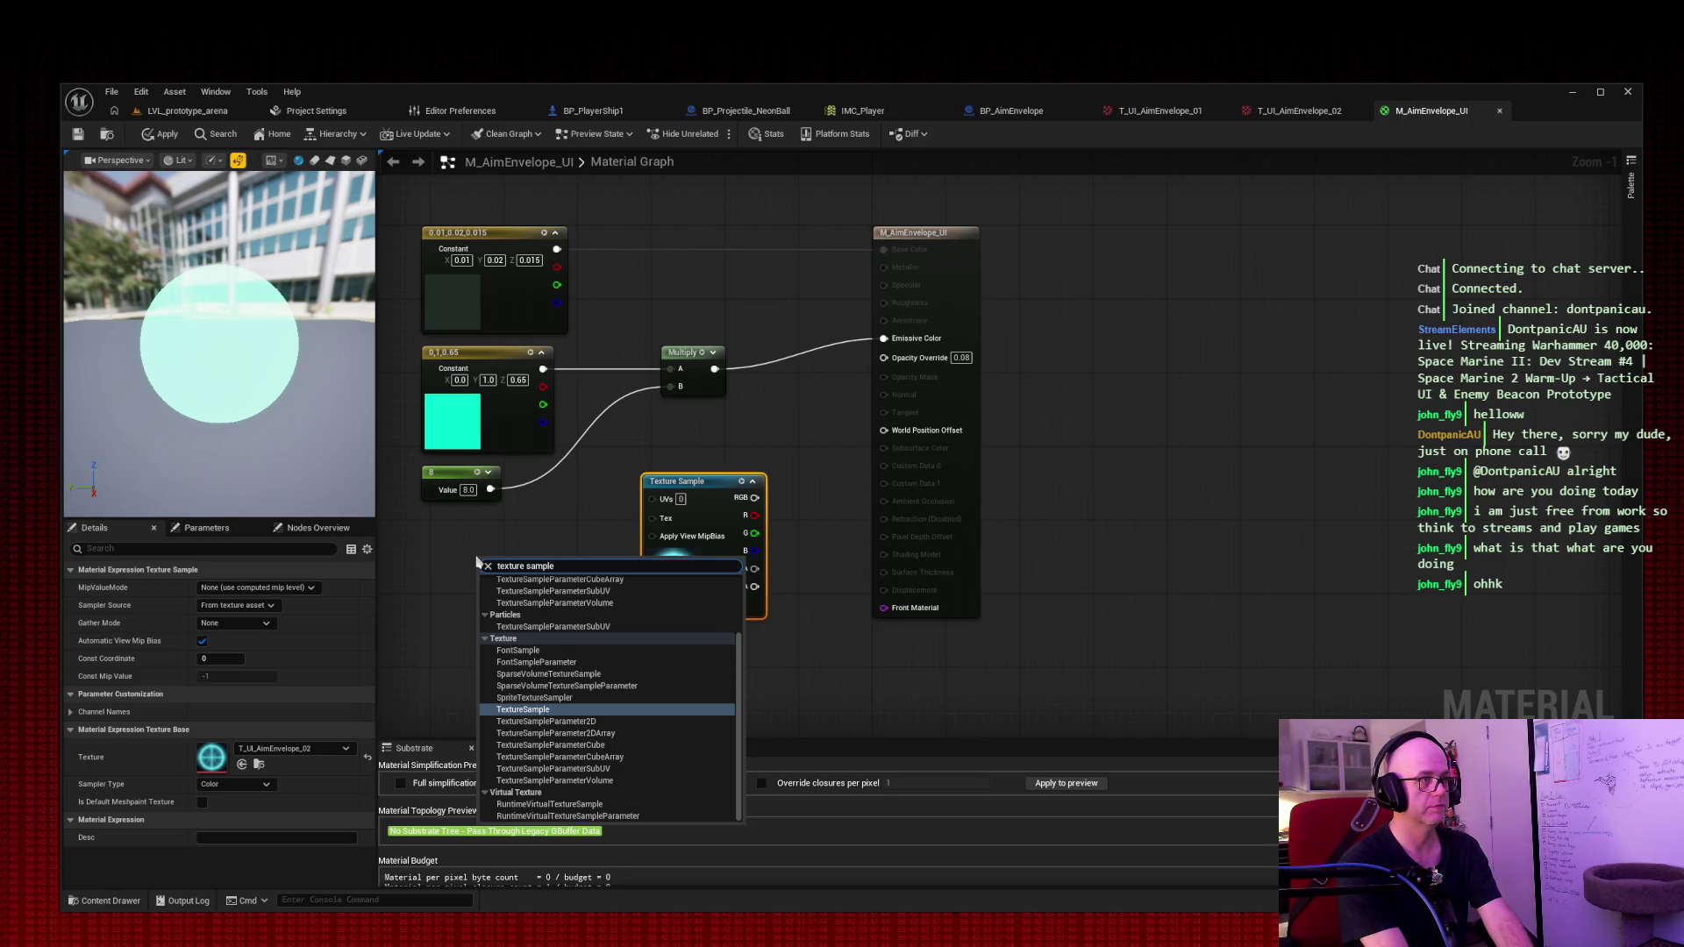
{"action": "left_click", "coordinate": [425, 539]}
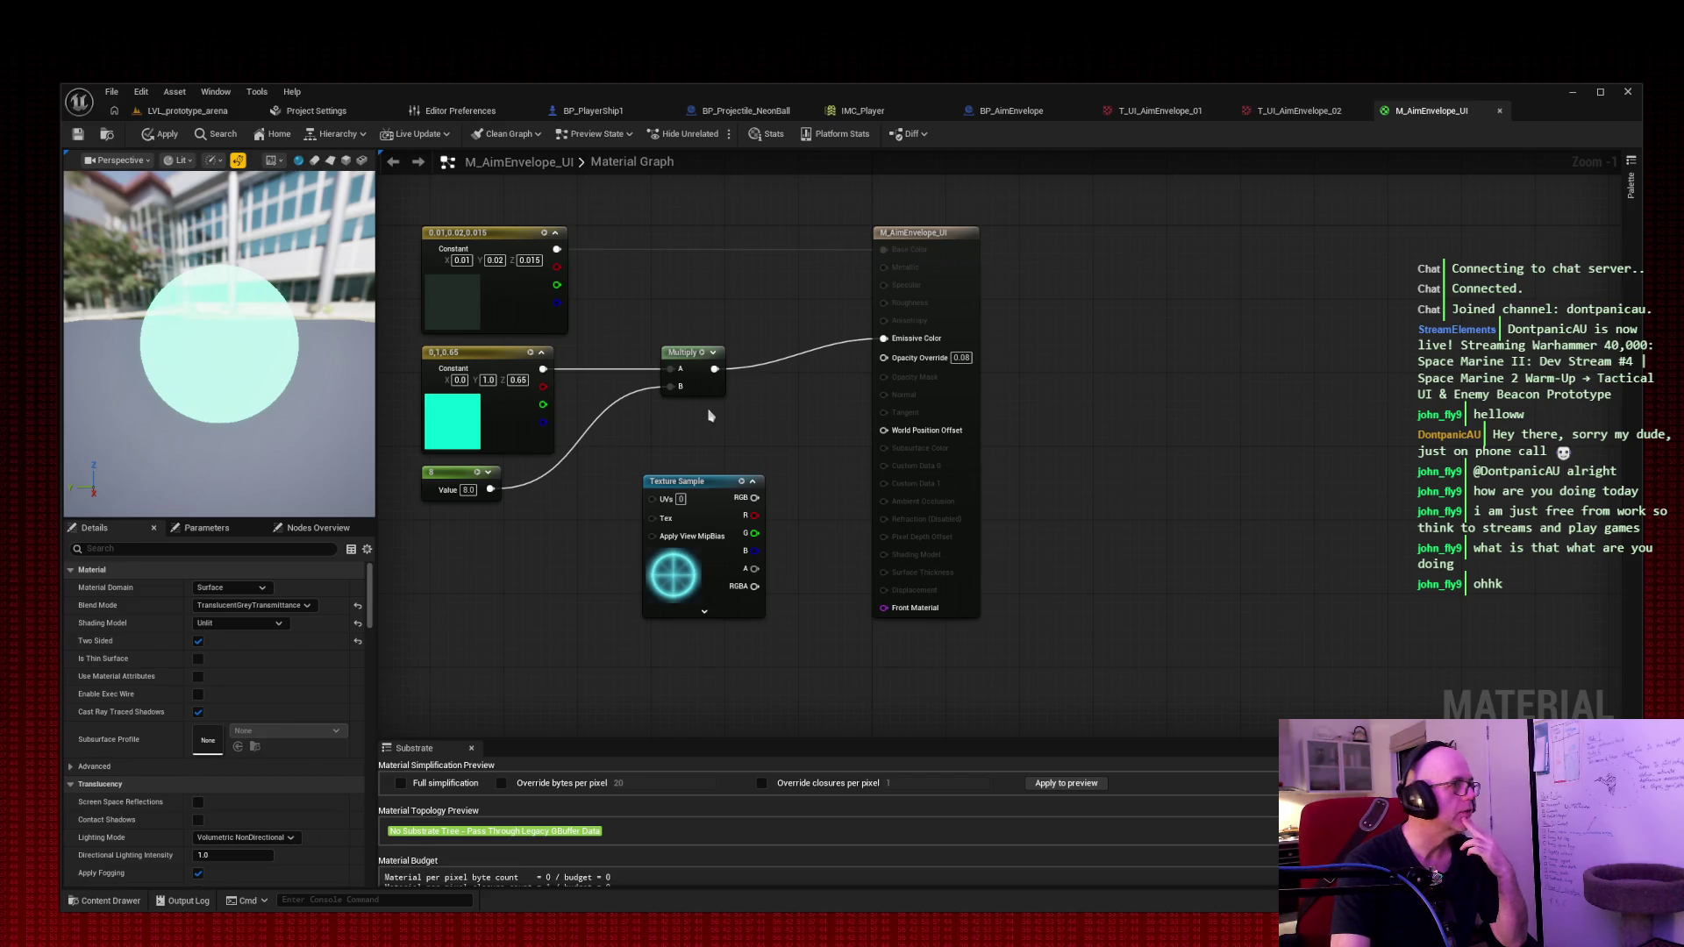
Step: Move the Texture Sample node and trial-delete the colour, scalar and Multiply nodes
{"action": "mouse_move", "coordinate": [709, 484]}
{"action": "left_mouse_down"}
{"action": "mouse_move", "coordinate": [593, 529]}
{"action": "mouse_move", "coordinate": [496, 539]}
{"action": "left_mouse_up"}
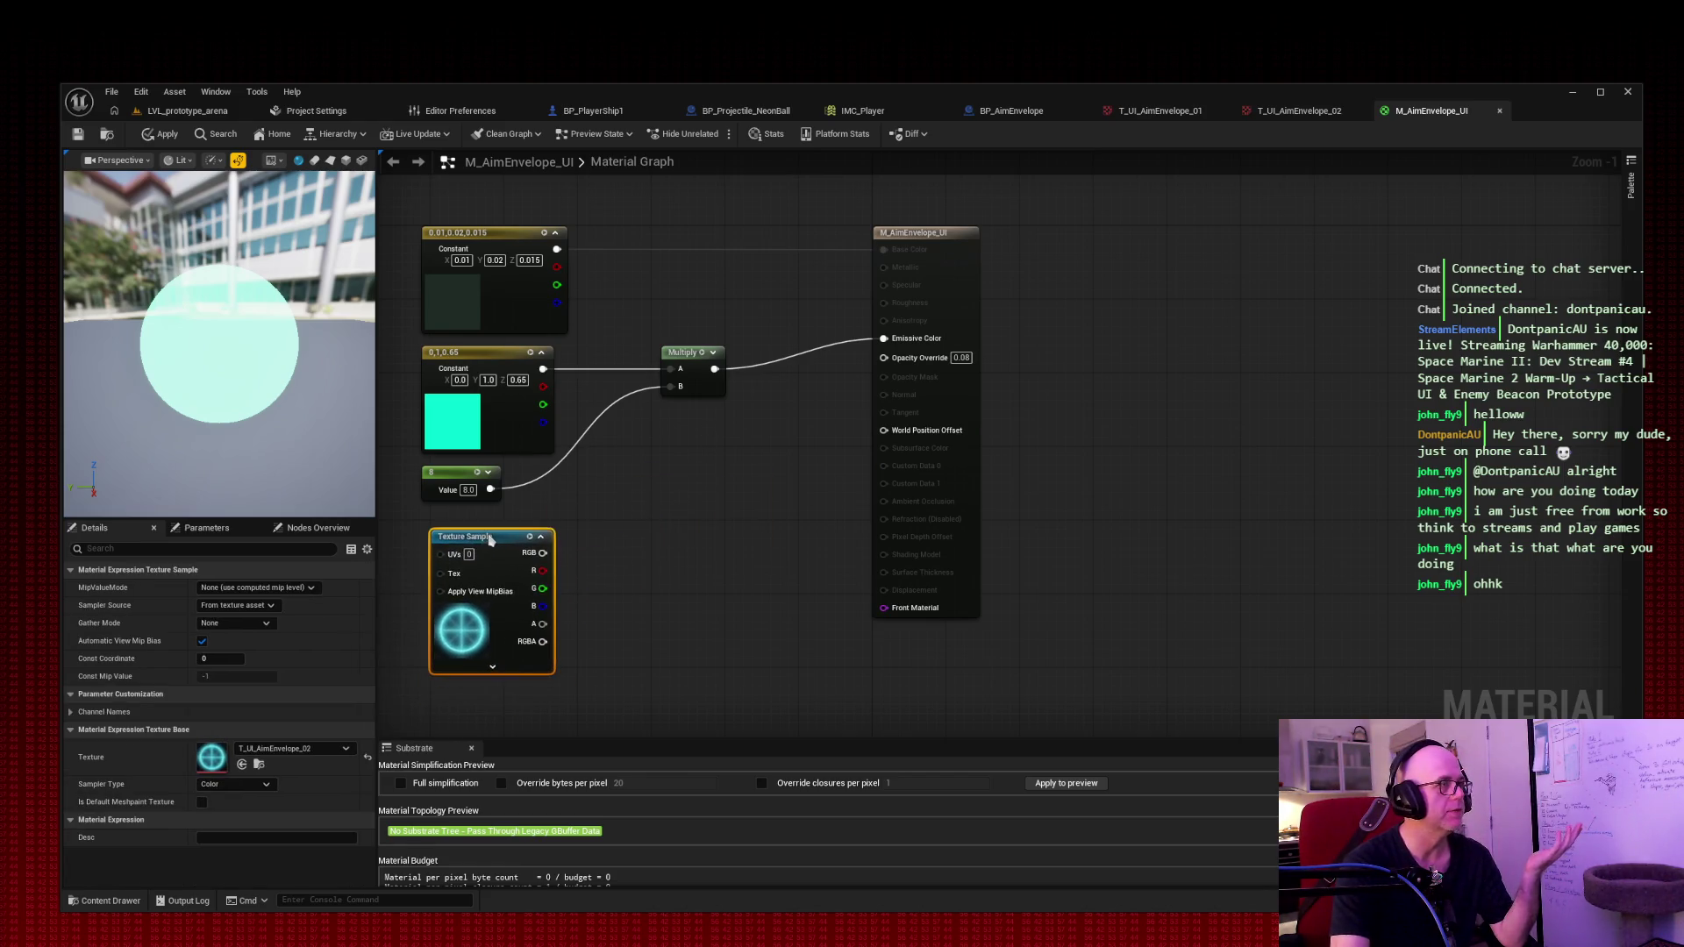
{"action": "mouse_move", "coordinate": [748, 471]}
{"action": "left_mouse_down"}
{"action": "mouse_move", "coordinate": [481, 367]}
{"action": "mouse_move", "coordinate": [753, 474]}
{"action": "left_mouse_up"}
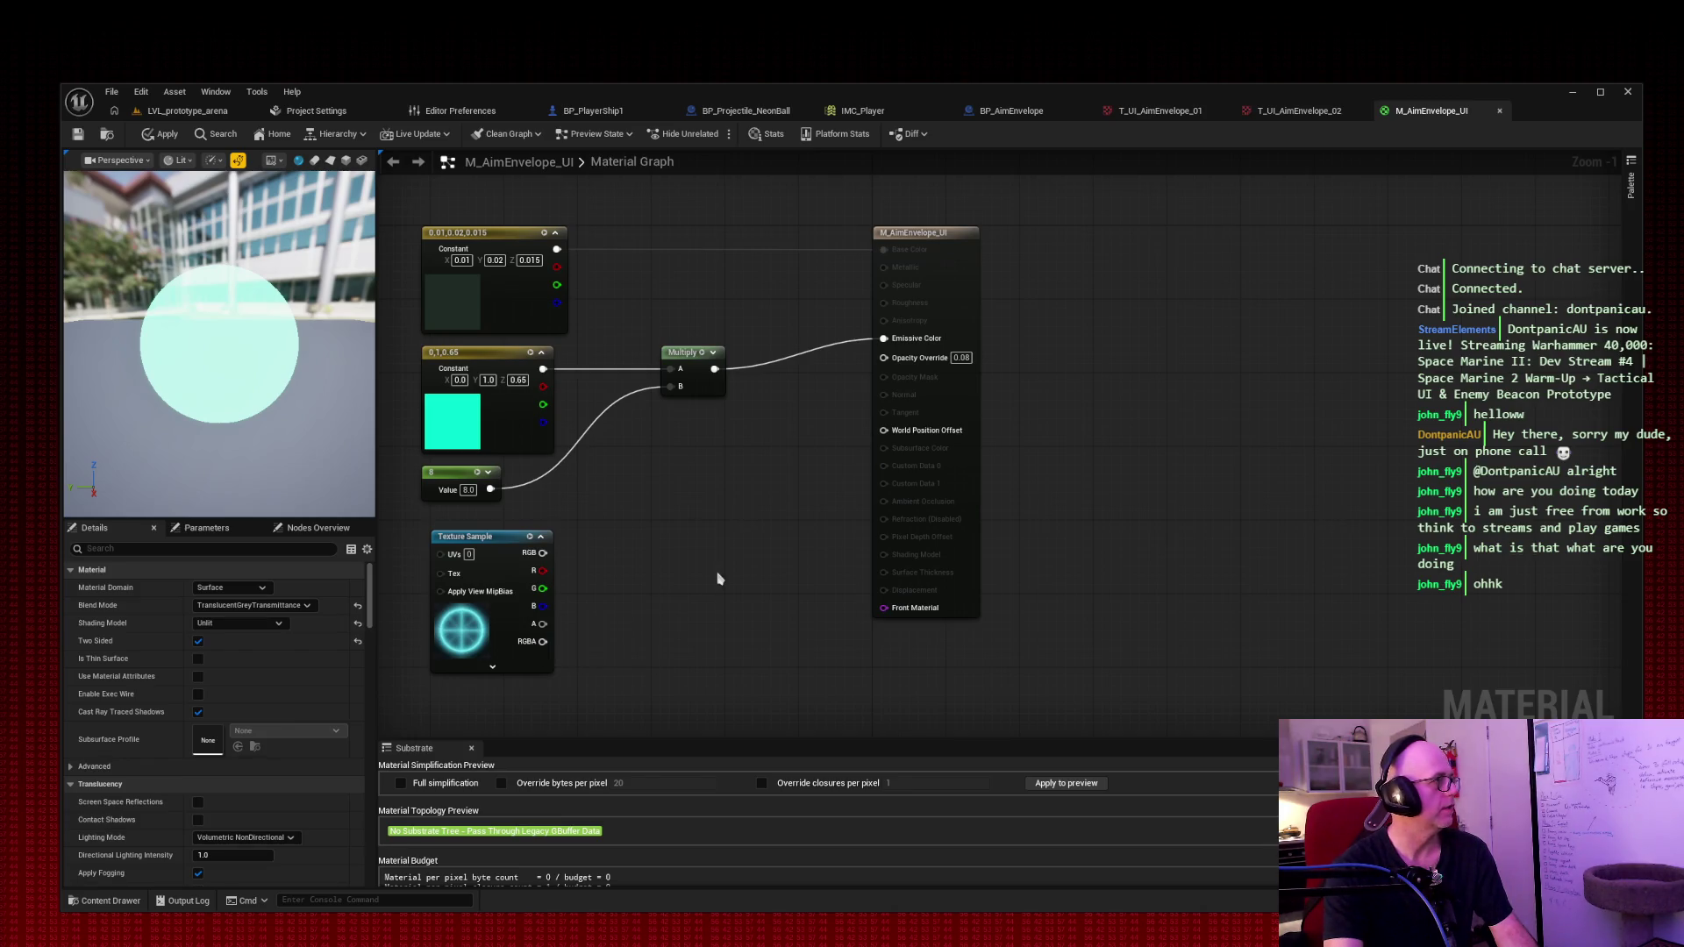
{"action": "left_click_drag", "start_coordinate": [735, 503], "coordinate": [421, 343]}
{"action": "key", "text": "Delete"}
{"action": "mouse_move", "coordinate": [493, 544]}
{"action": "left_mouse_down"}
{"action": "mouse_move", "coordinate": [488, 344]}
{"action": "mouse_move", "coordinate": [482, 359]}
{"action": "left_mouse_up"}
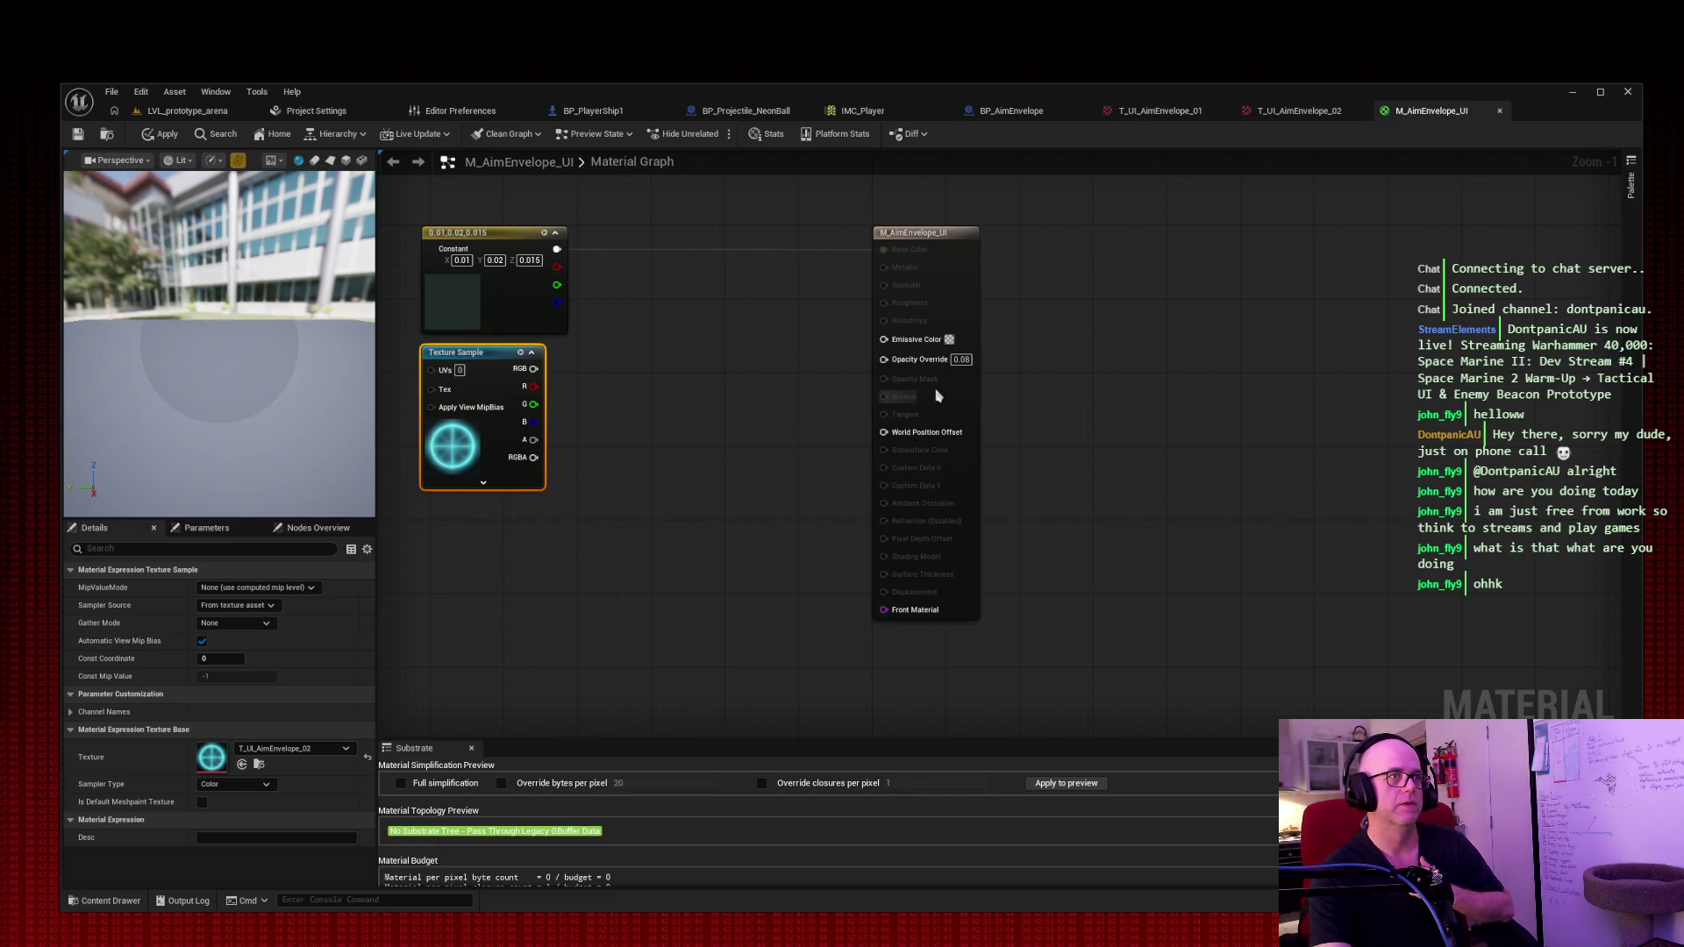
Step: Undo the trial deletion, save, and delete only the cyan 0,1,0.65 colour constant
{"action": "key", "text": "ctrl+z"}
{"action": "key", "text": "ctrl+z"}
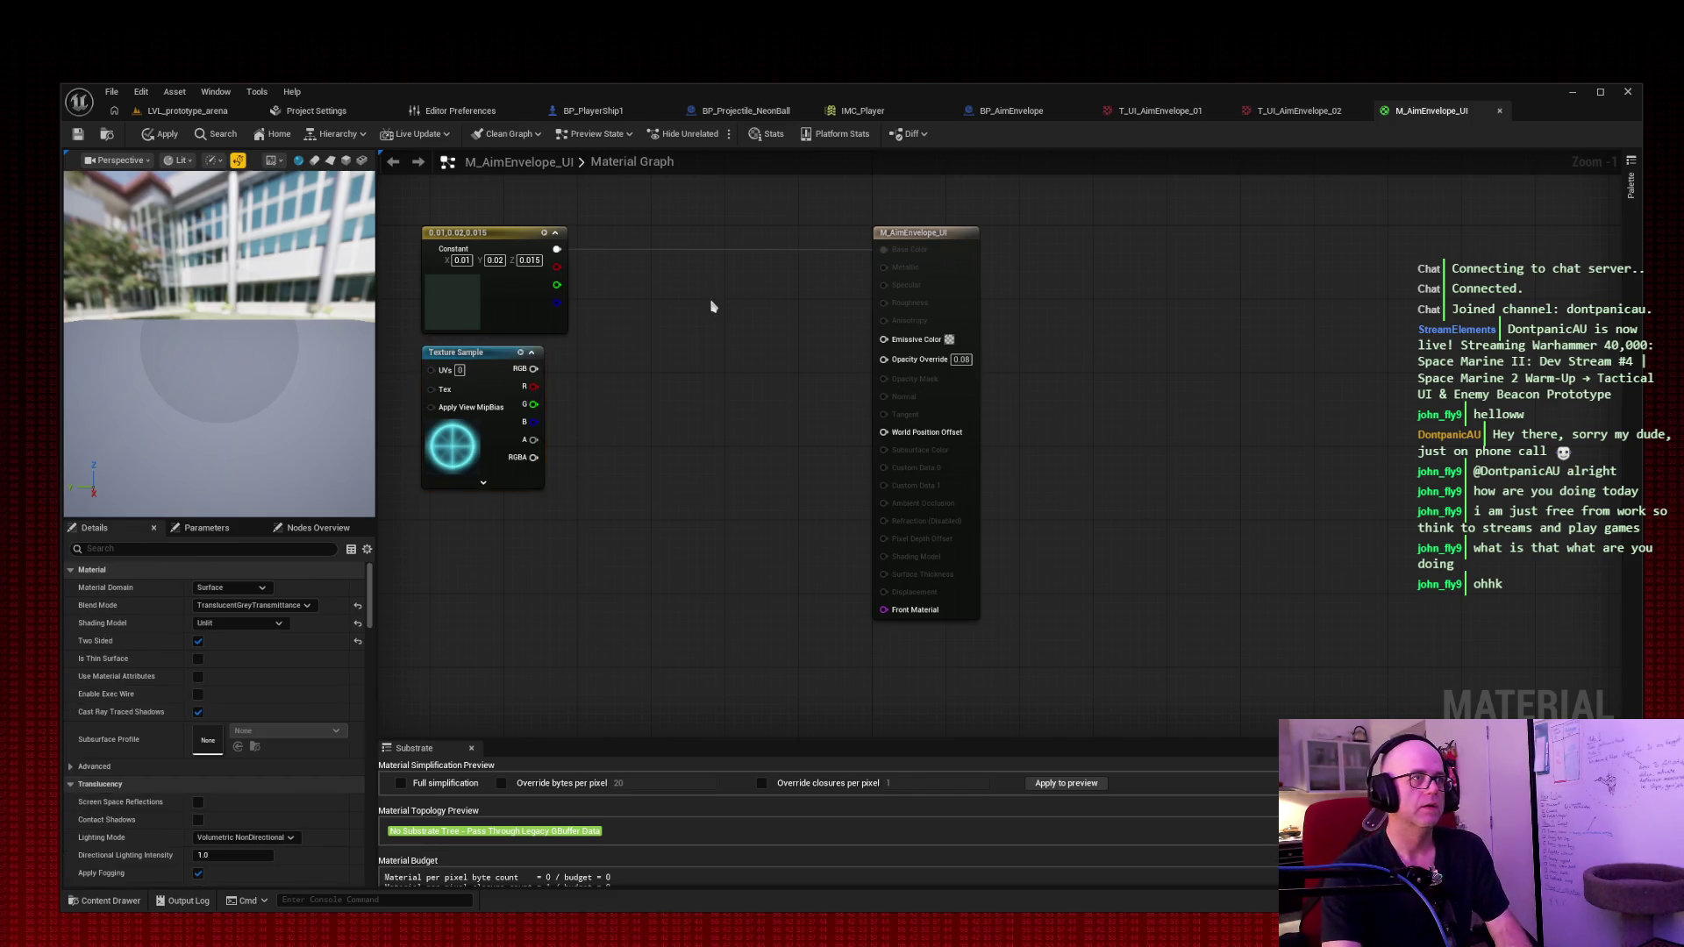
{"action": "key", "text": "ctrl+s"}
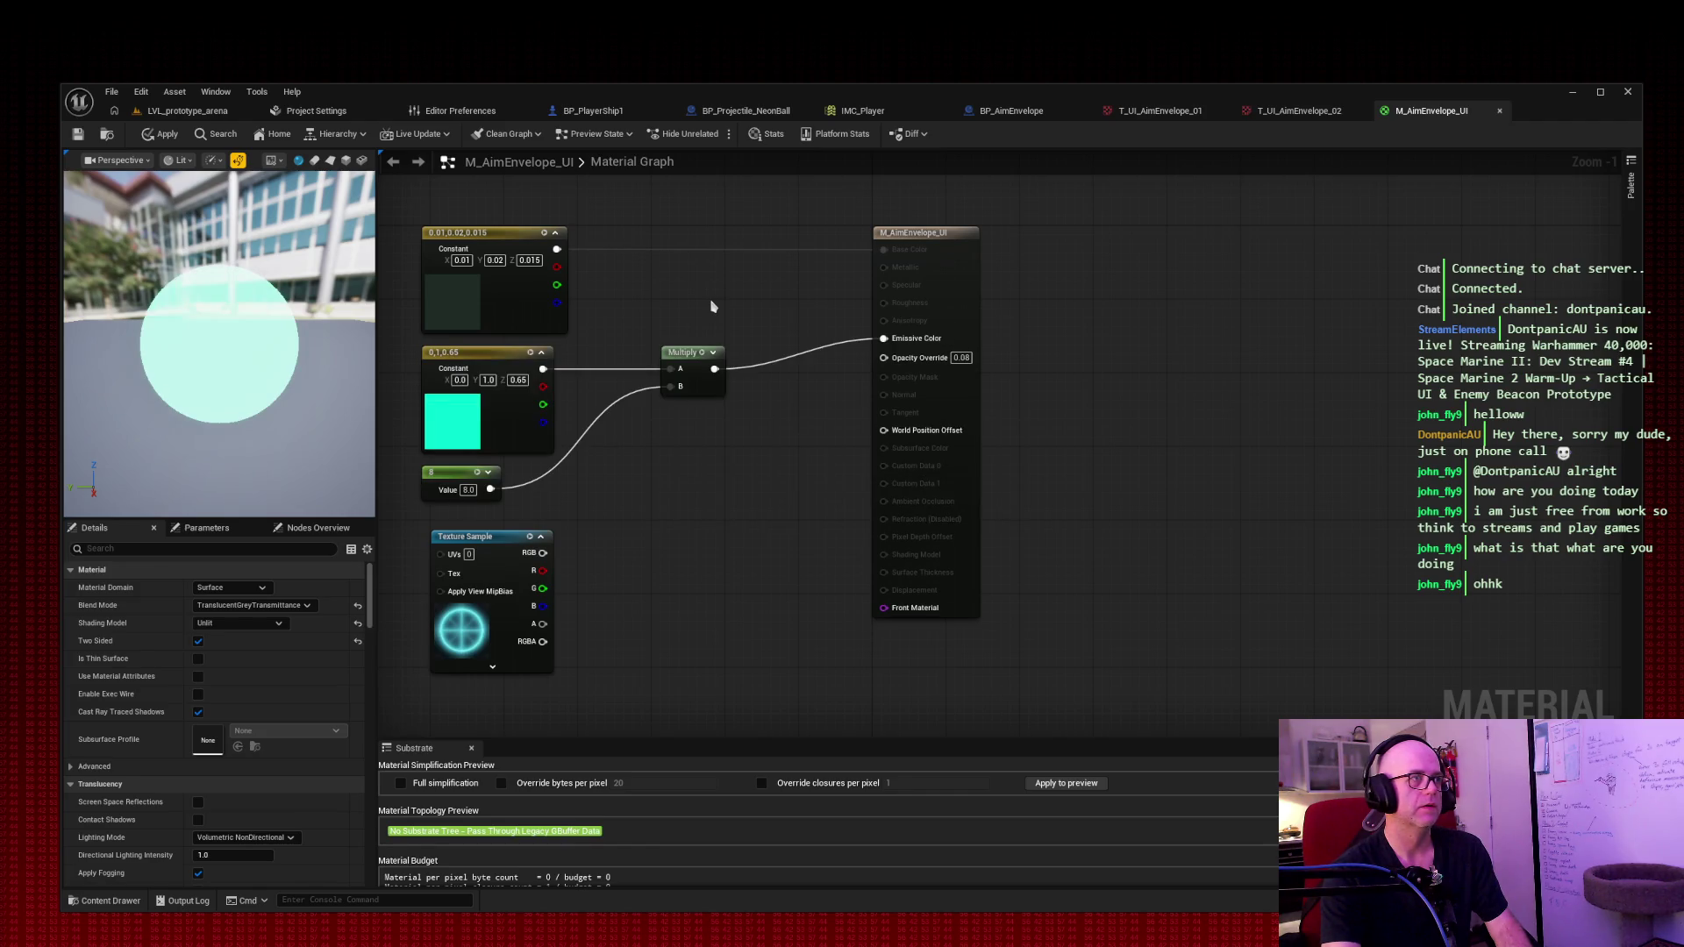
{"action": "left_click", "coordinate": [495, 396]}
{"action": "key", "text": "Delete"}
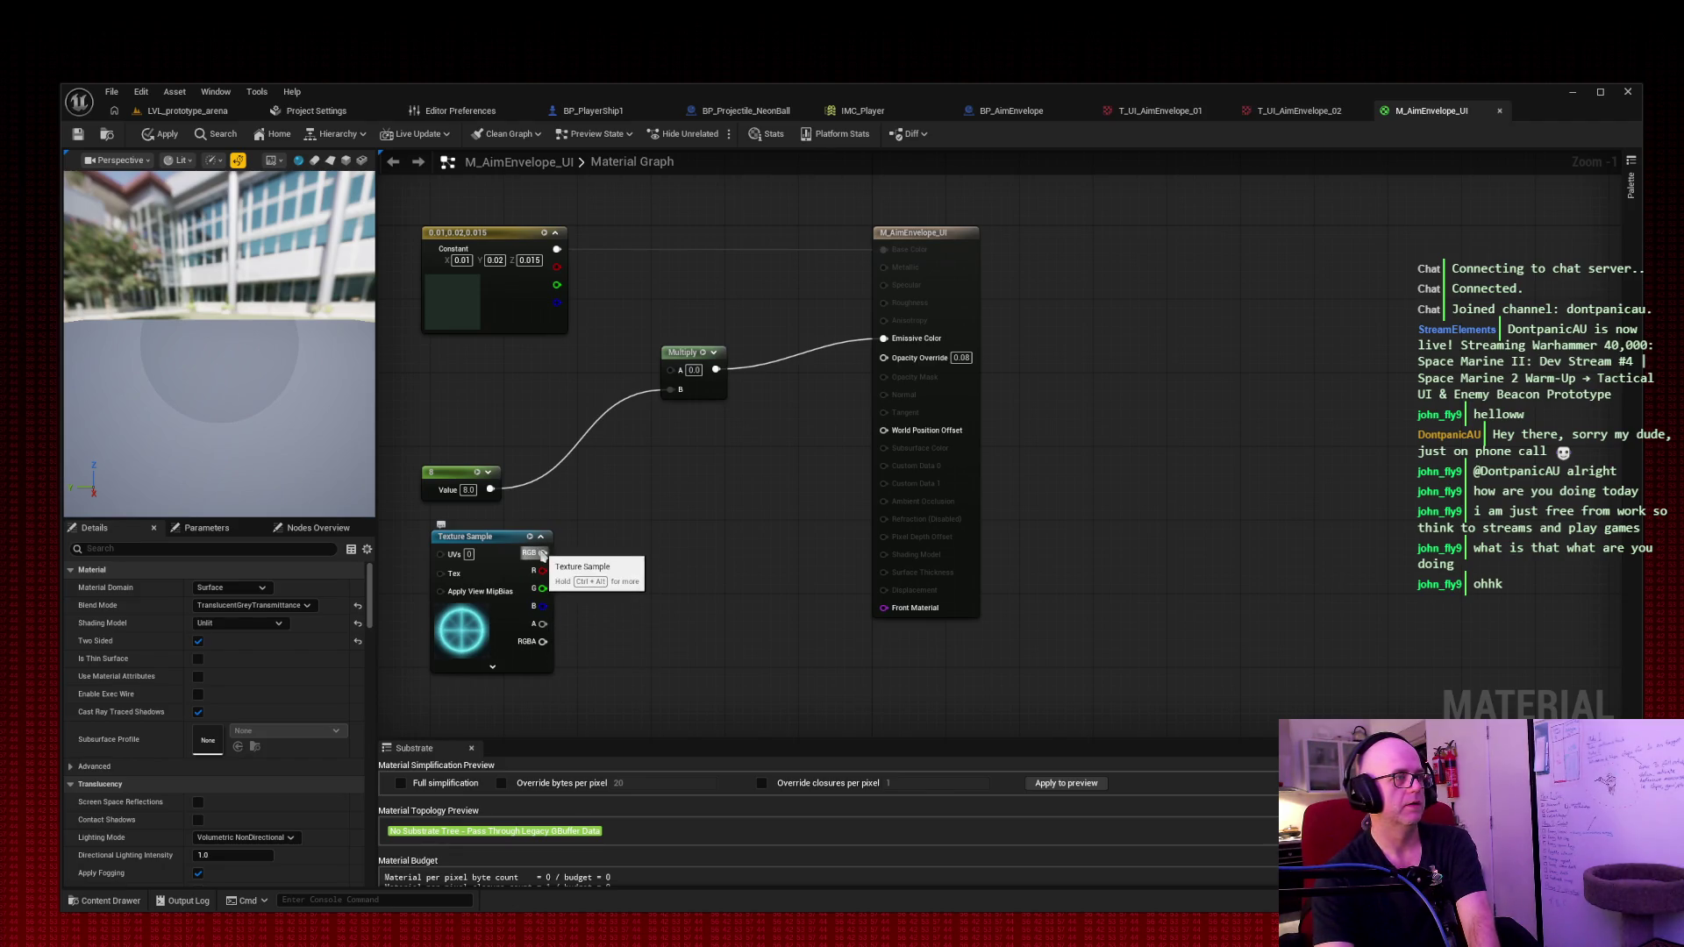
Step: Connect the Texture Sample's RGB to Multiply A and arrange it beside the 8 constant
{"action": "left_click_drag", "start_coordinate": [543, 552], "coordinate": [684, 372]}
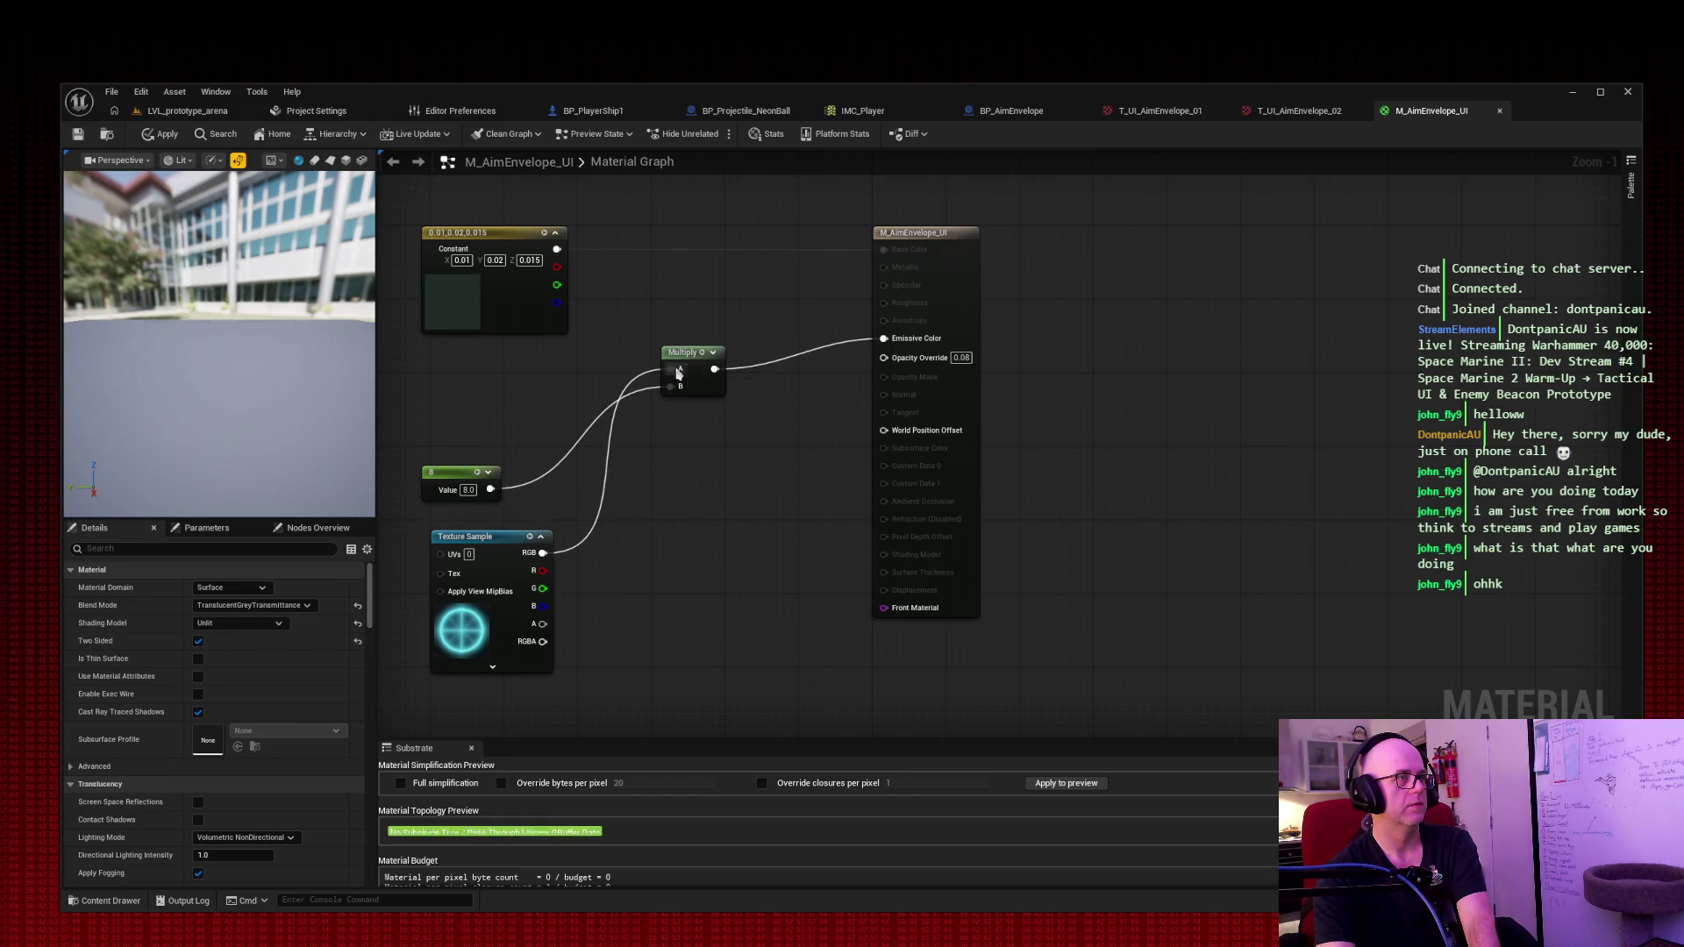
{"action": "left_click_drag", "start_coordinate": [494, 543], "coordinate": [494, 350]}
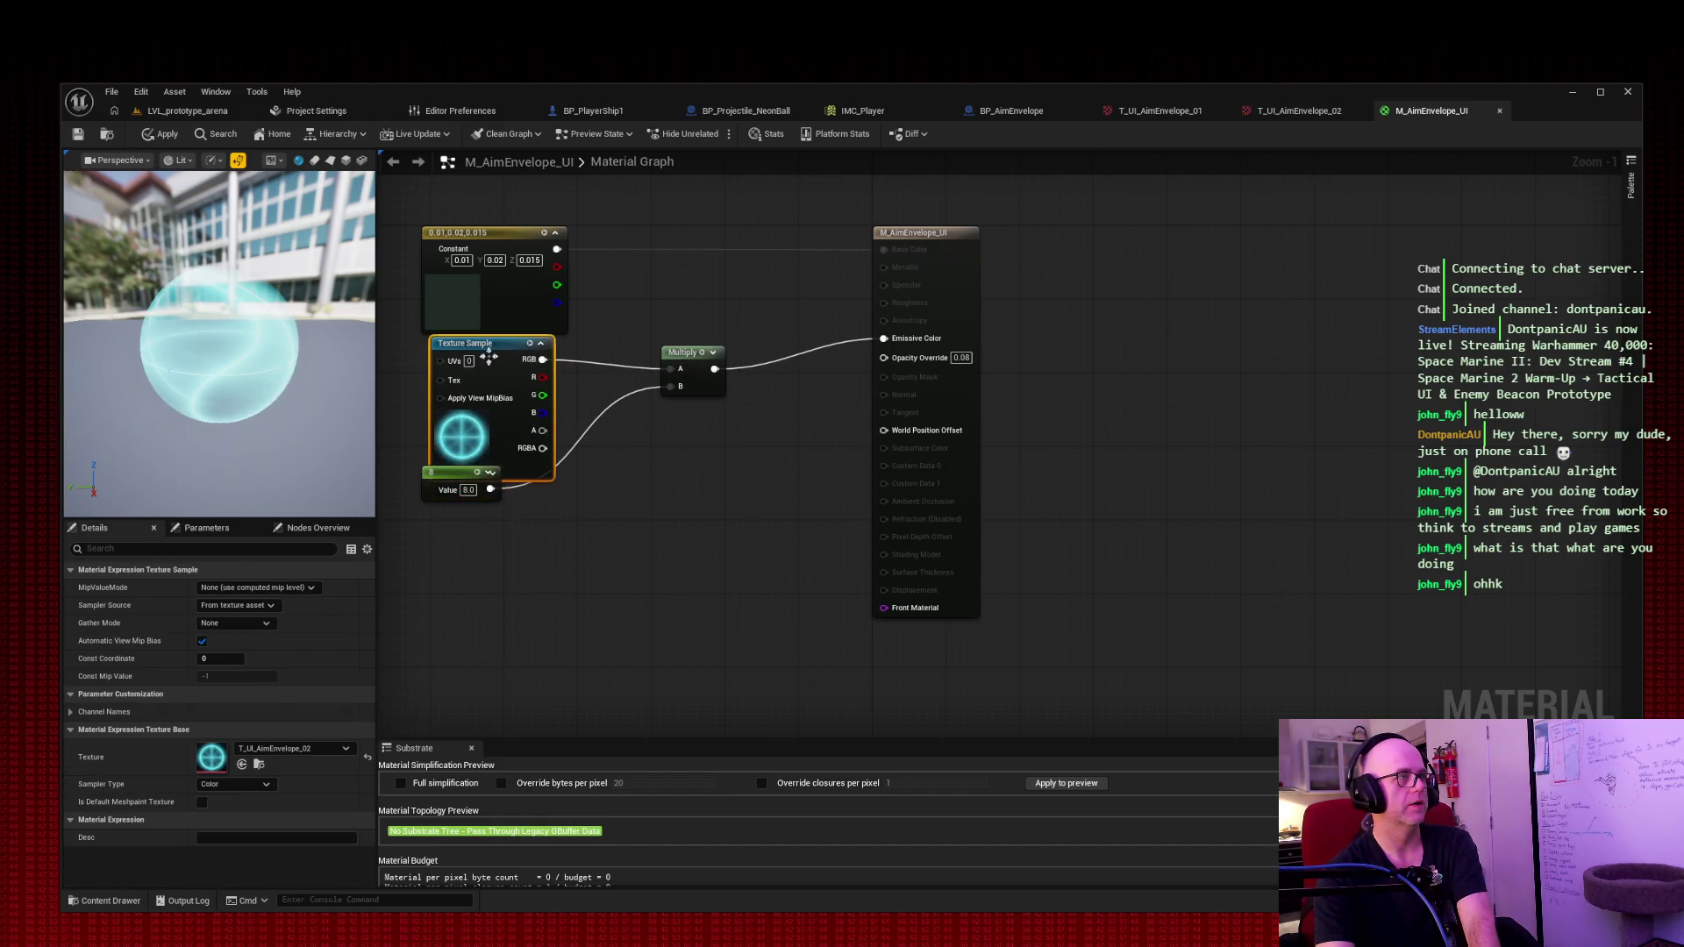
{"action": "mouse_move", "coordinate": [443, 478]}
{"action": "left_mouse_down"}
{"action": "mouse_move", "coordinate": [443, 540]}
{"action": "mouse_move", "coordinate": [437, 486]}
{"action": "mouse_move", "coordinate": [769, 583]}
{"action": "mouse_move", "coordinate": [520, 600]}
{"action": "left_mouse_up"}
{"action": "left_click_drag", "start_coordinate": [772, 468], "coordinate": [502, 368]}
{"action": "left_click_drag", "start_coordinate": [496, 591], "coordinate": [463, 516]}
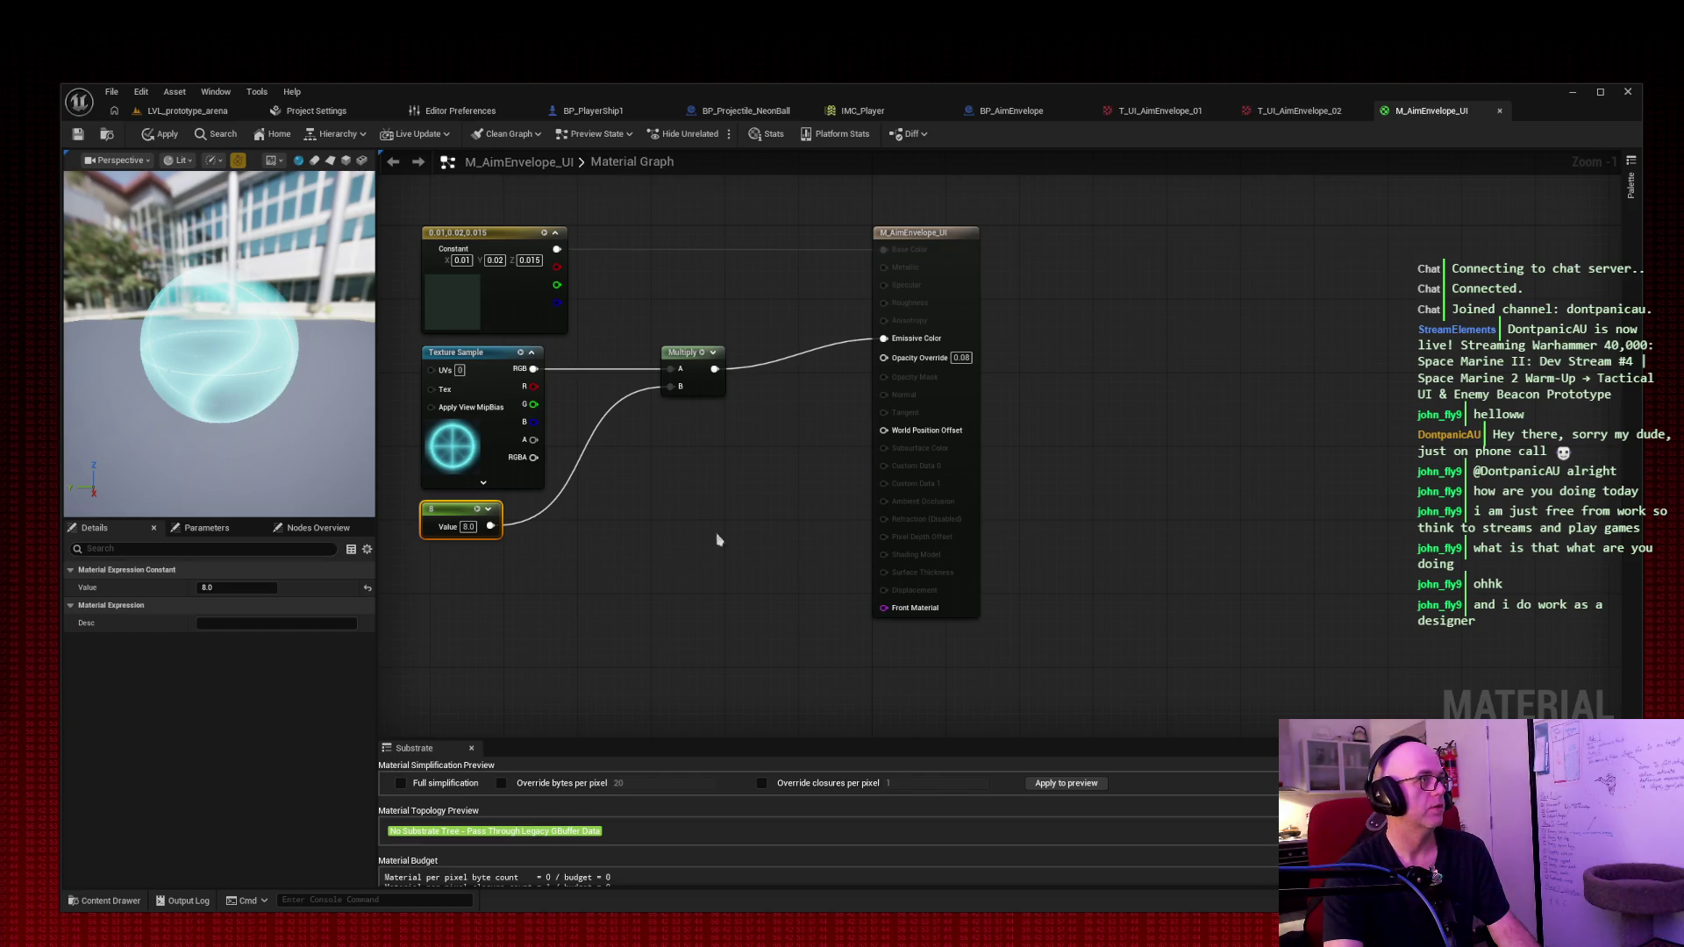
Step: Apply the updated M_AimEnvelope_UI material and move to the BP_AimEnvelope blueprint
{"action": "left_click", "coordinate": [654, 513]}
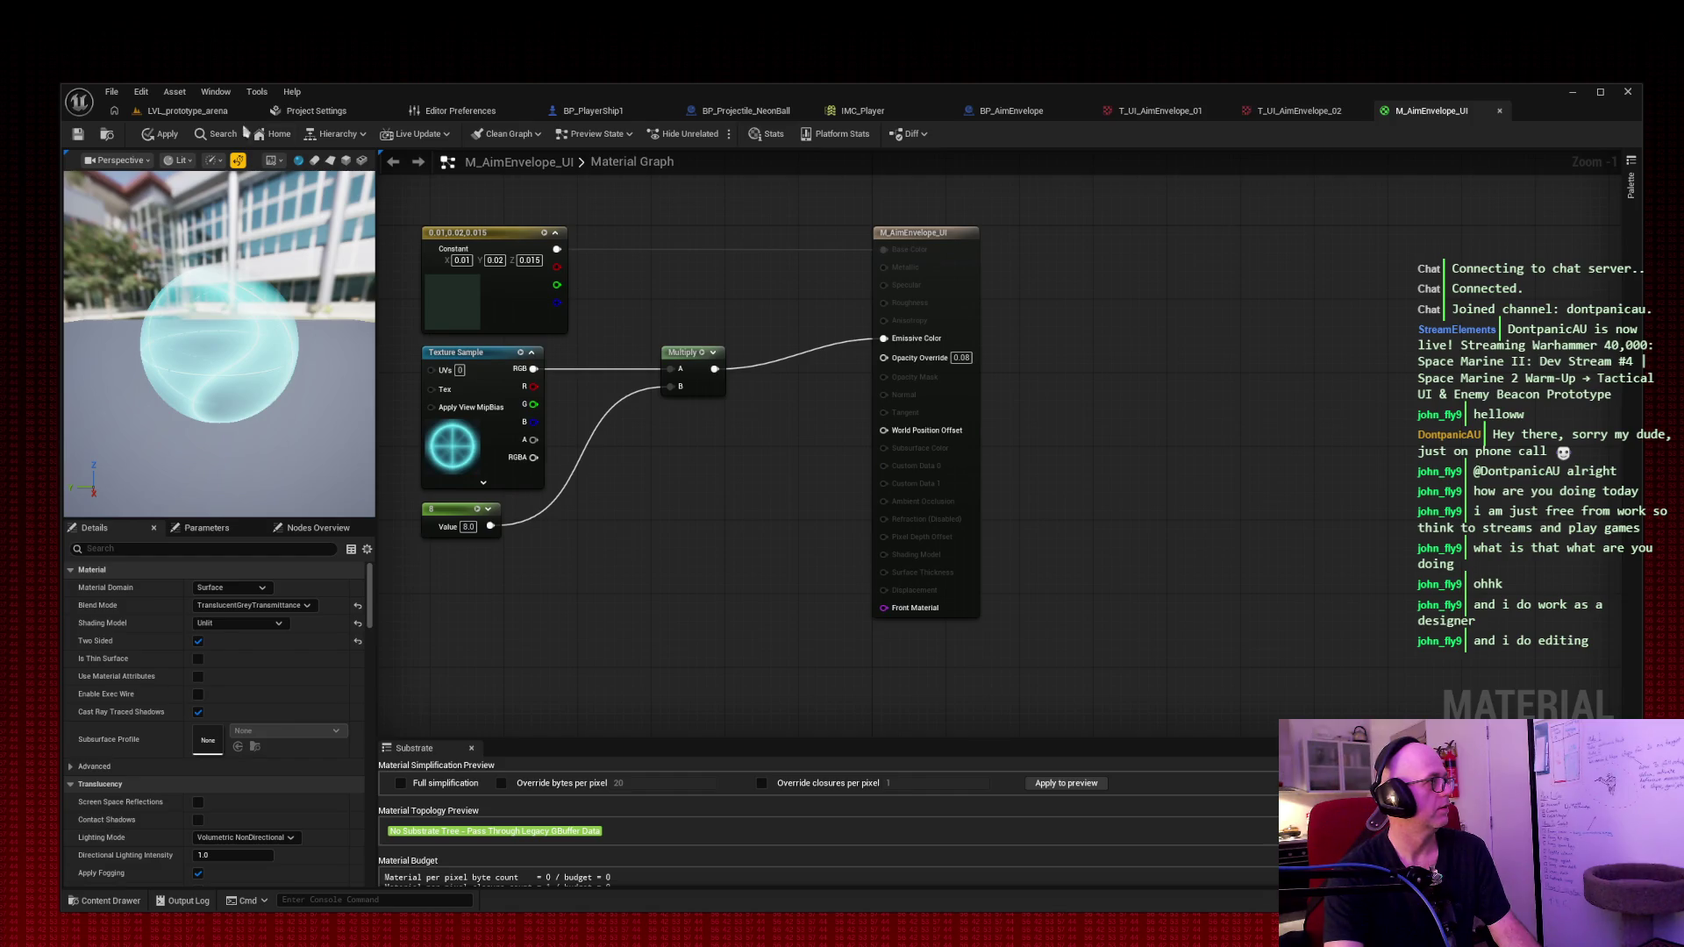
{"action": "left_click", "coordinate": [77, 134]}
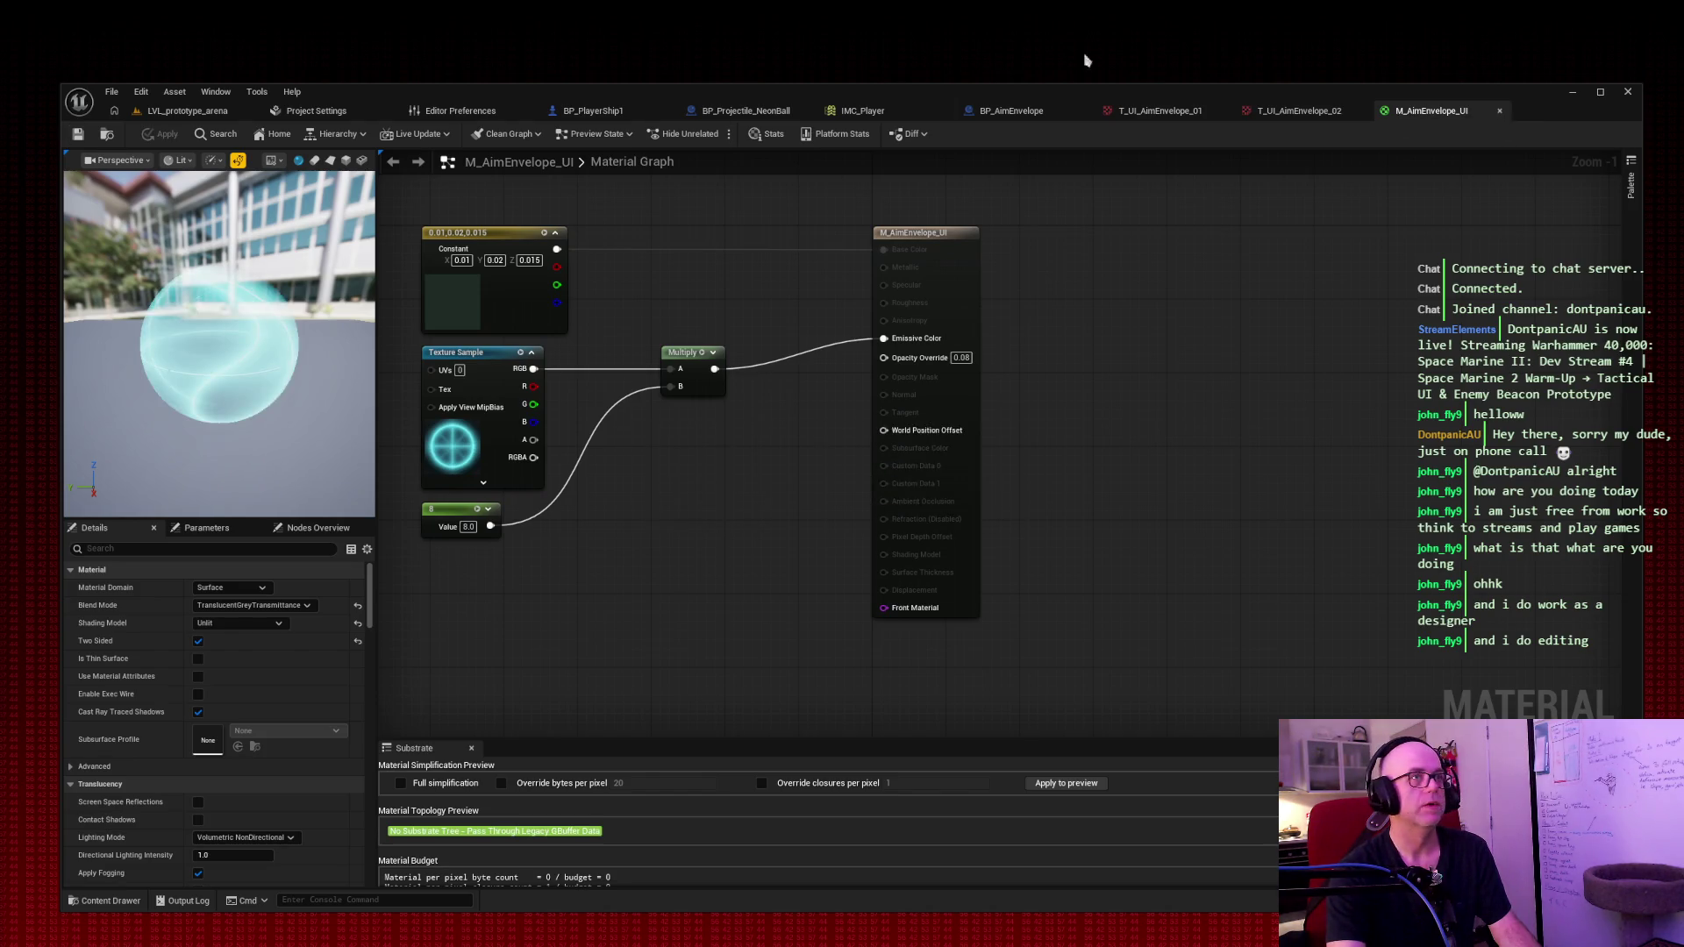
{"action": "left_click", "coordinate": [1012, 112]}
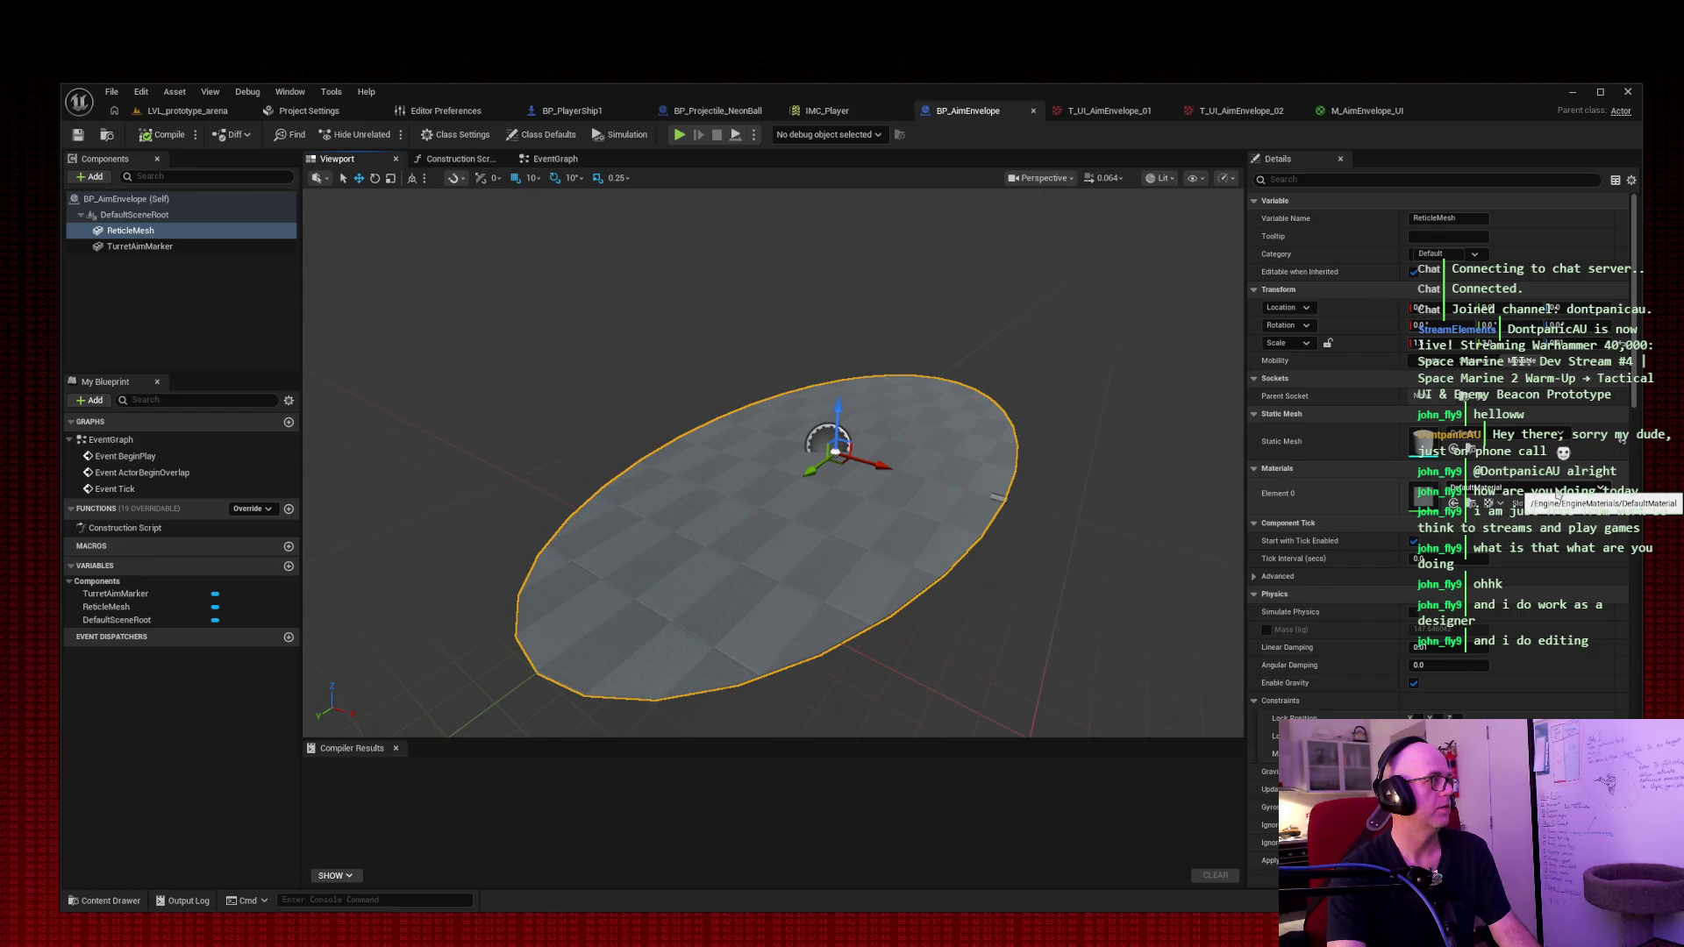
Step: Set ReticleMesh's Element 0 material to M_AimEnvelope_UI, compile and save BP_AimEnvelope
{"action": "left_click", "coordinate": [1559, 493]}
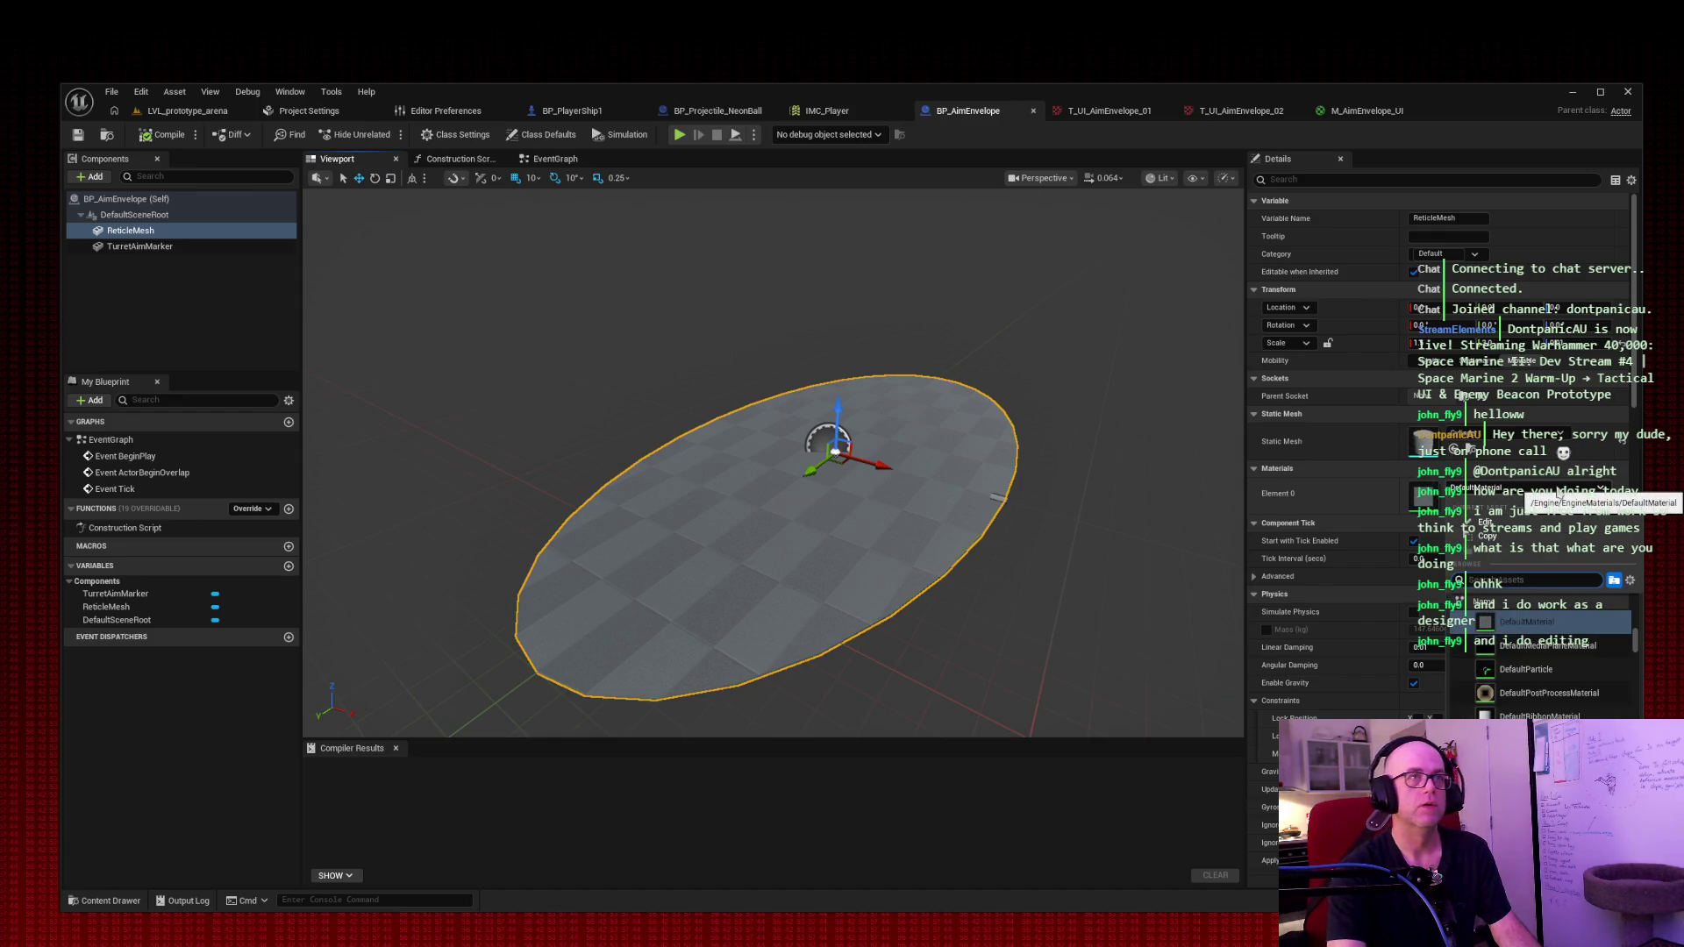
{"action": "type", "text": "aim"}
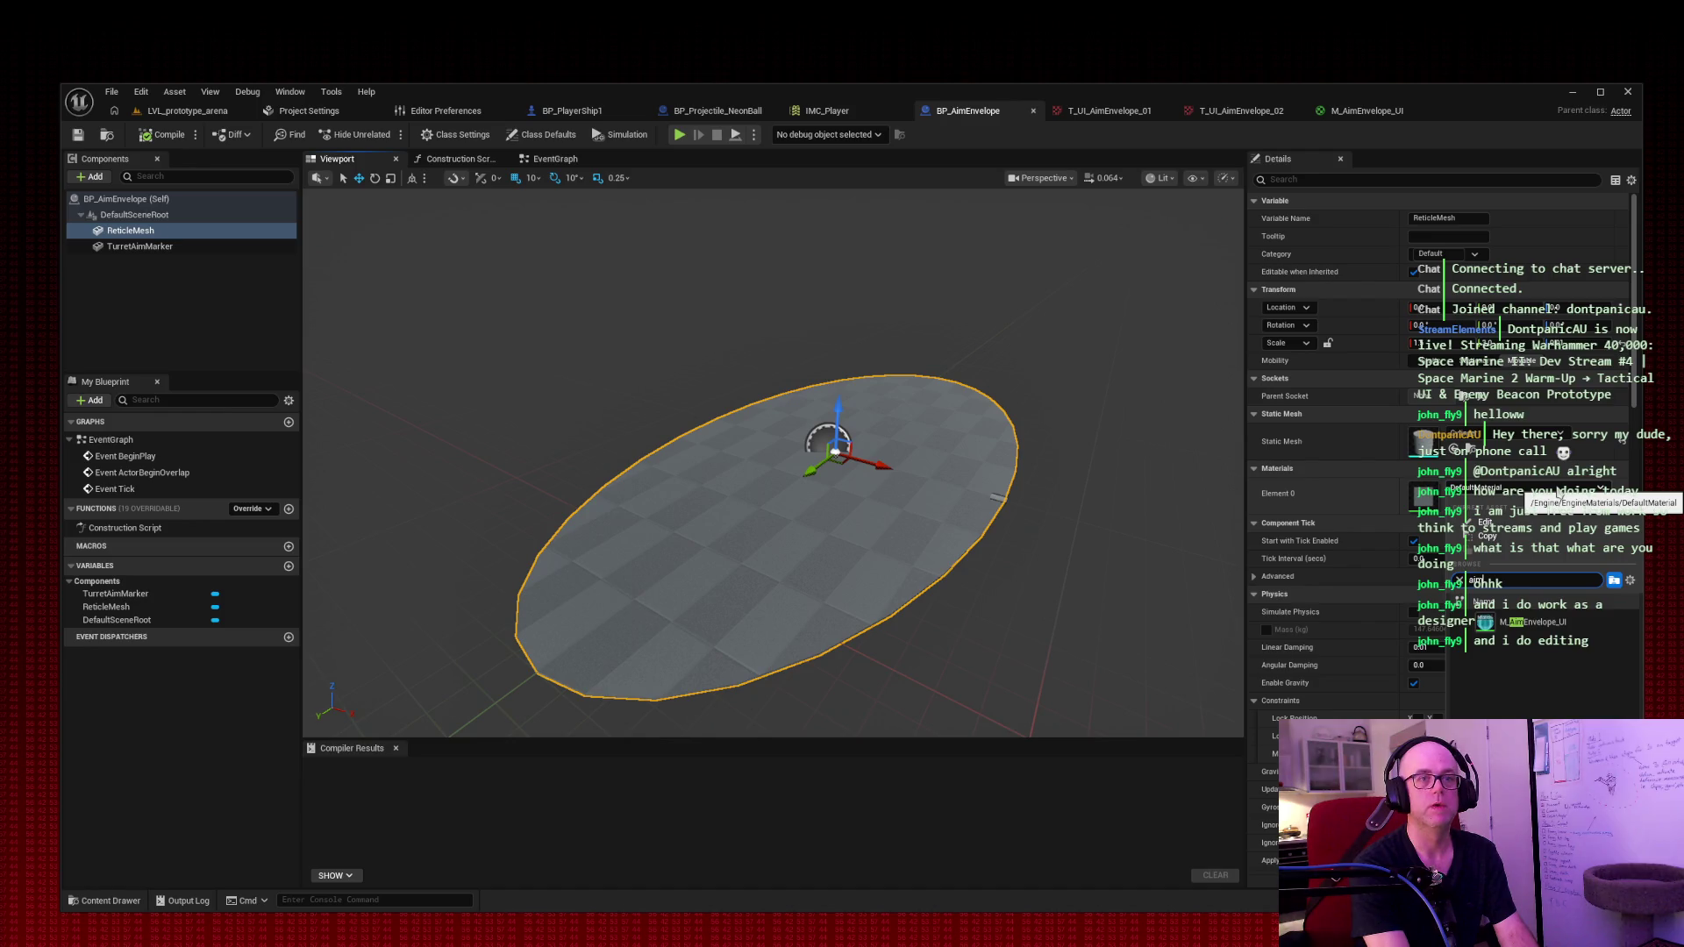
{"action": "left_click", "coordinate": [1533, 622]}
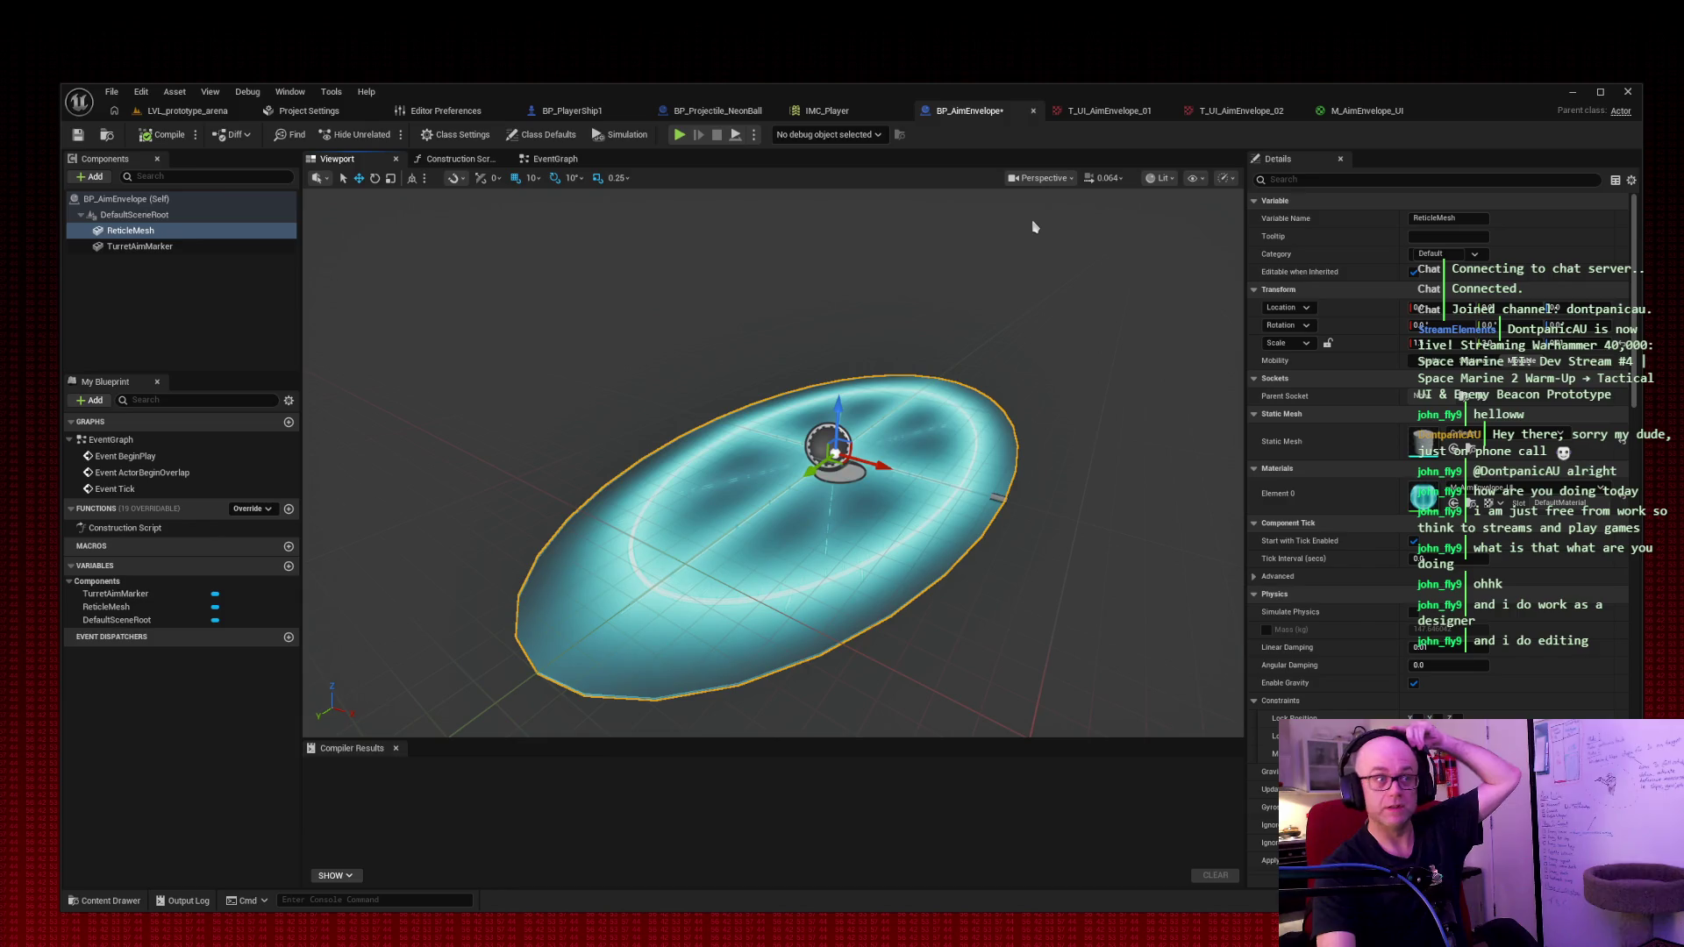
{"action": "left_click", "coordinate": [165, 134]}
{"action": "left_click", "coordinate": [77, 134]}
{"action": "left_click", "coordinate": [188, 111]}
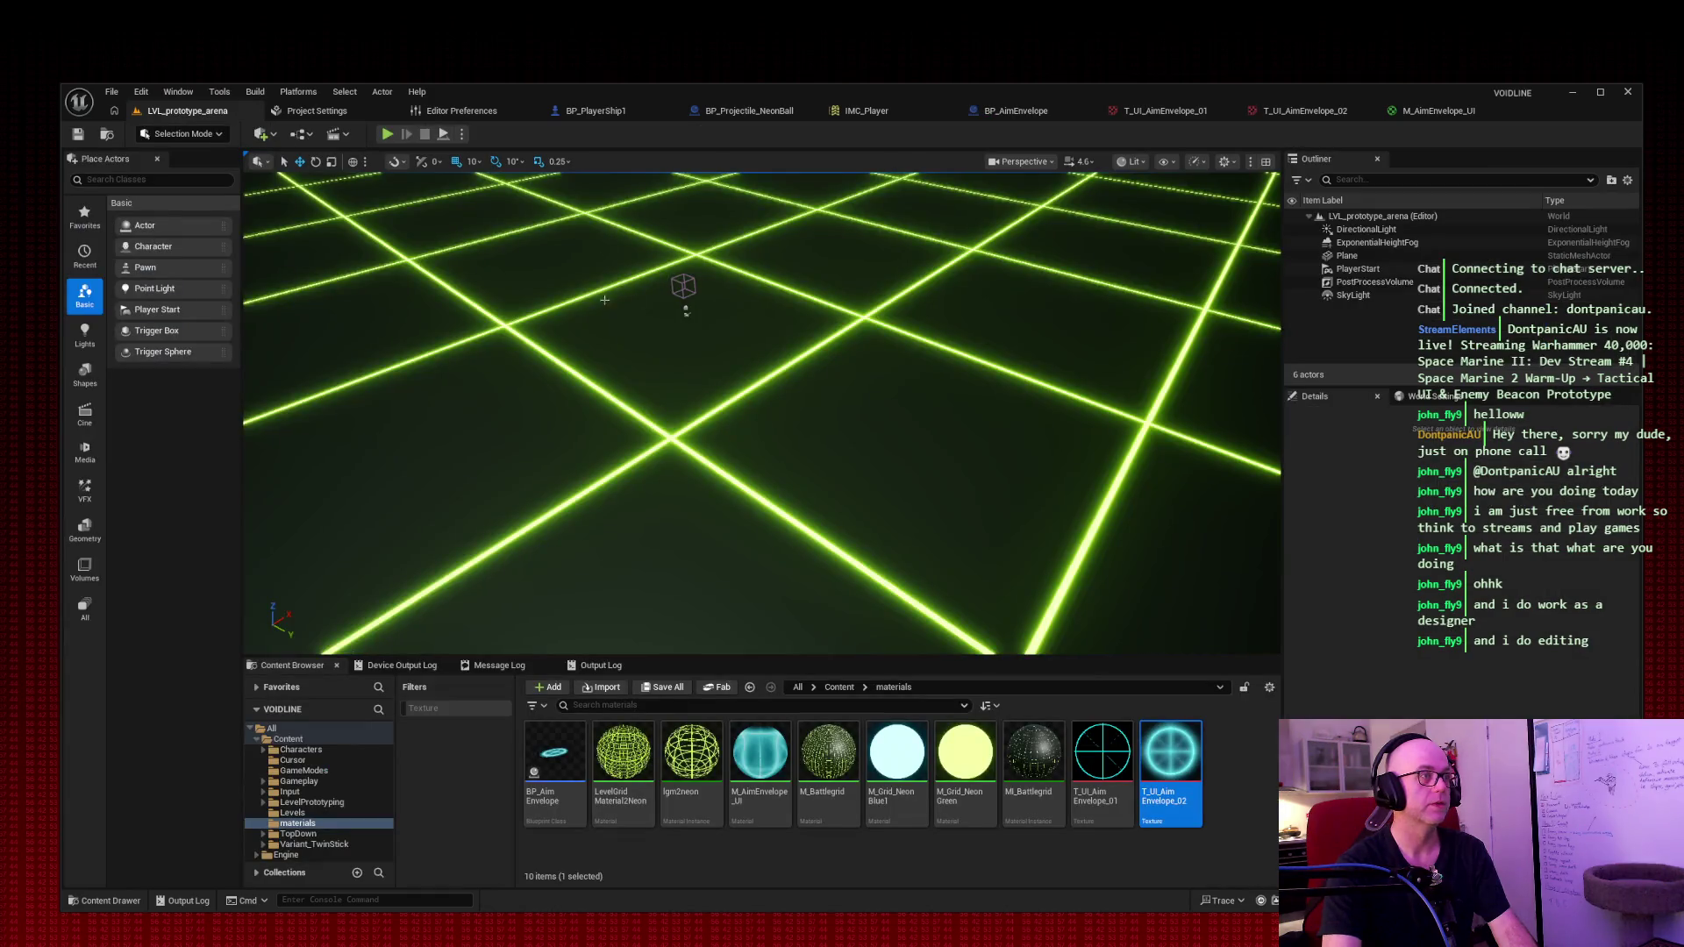
Step: Play-test the arena, flying the ship with S and W to view the glowing reticle
{"action": "left_click", "coordinate": [386, 133]}
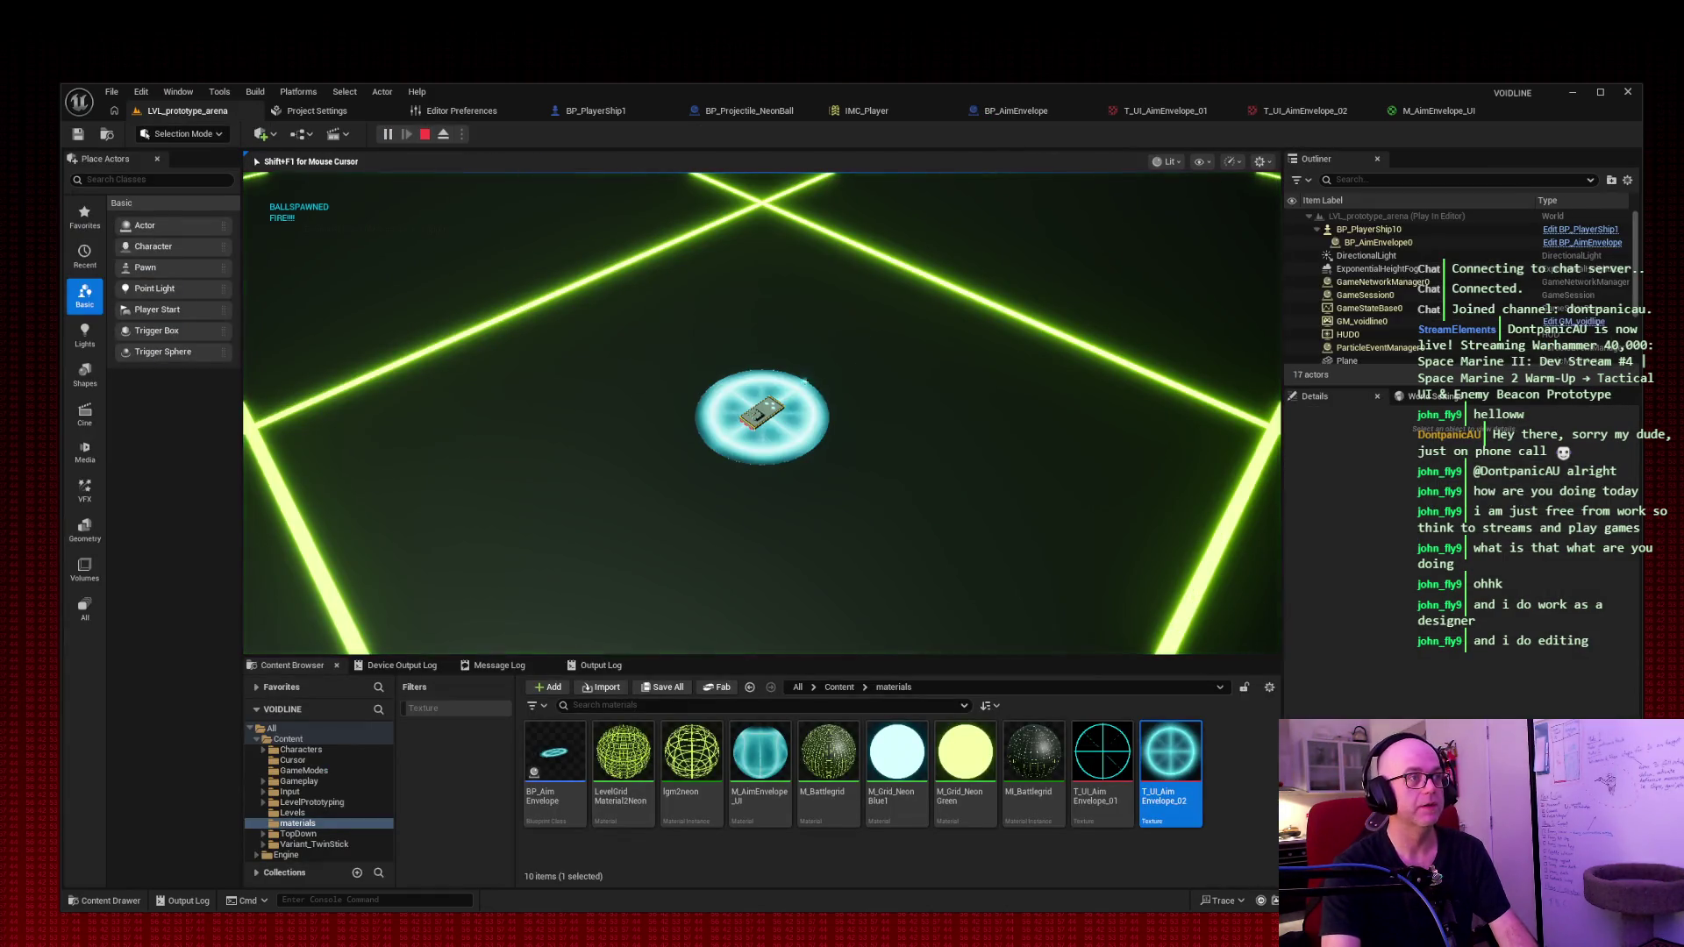
{"action": "key", "text": "s"}
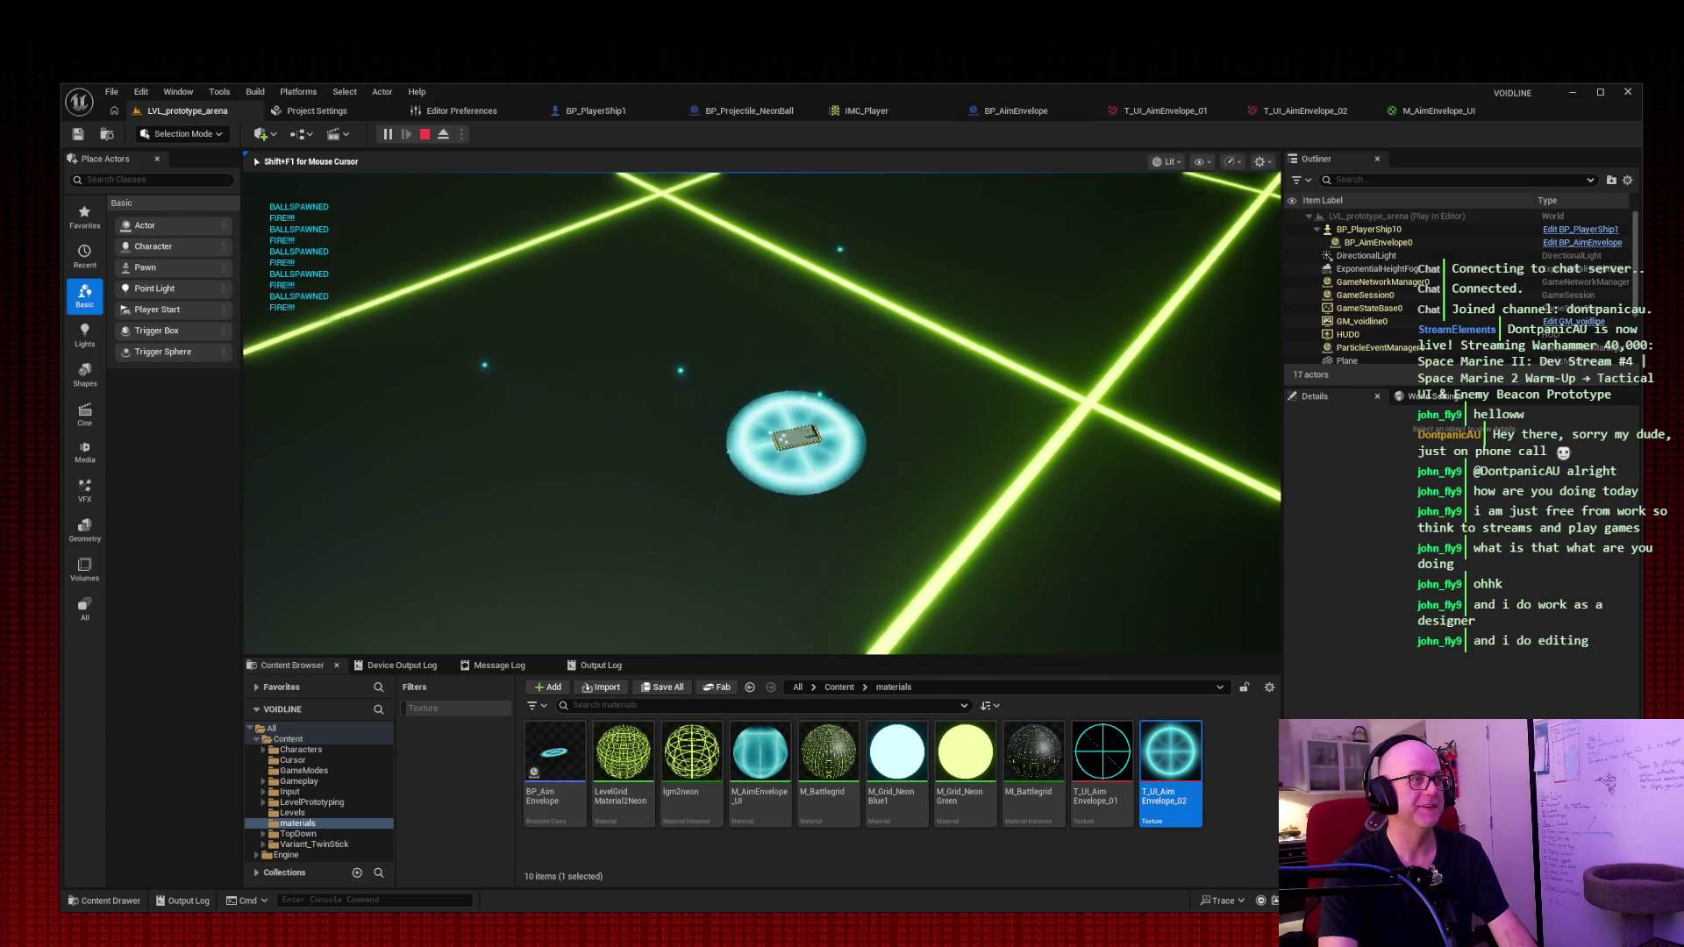
{"action": "key", "text": "w"}
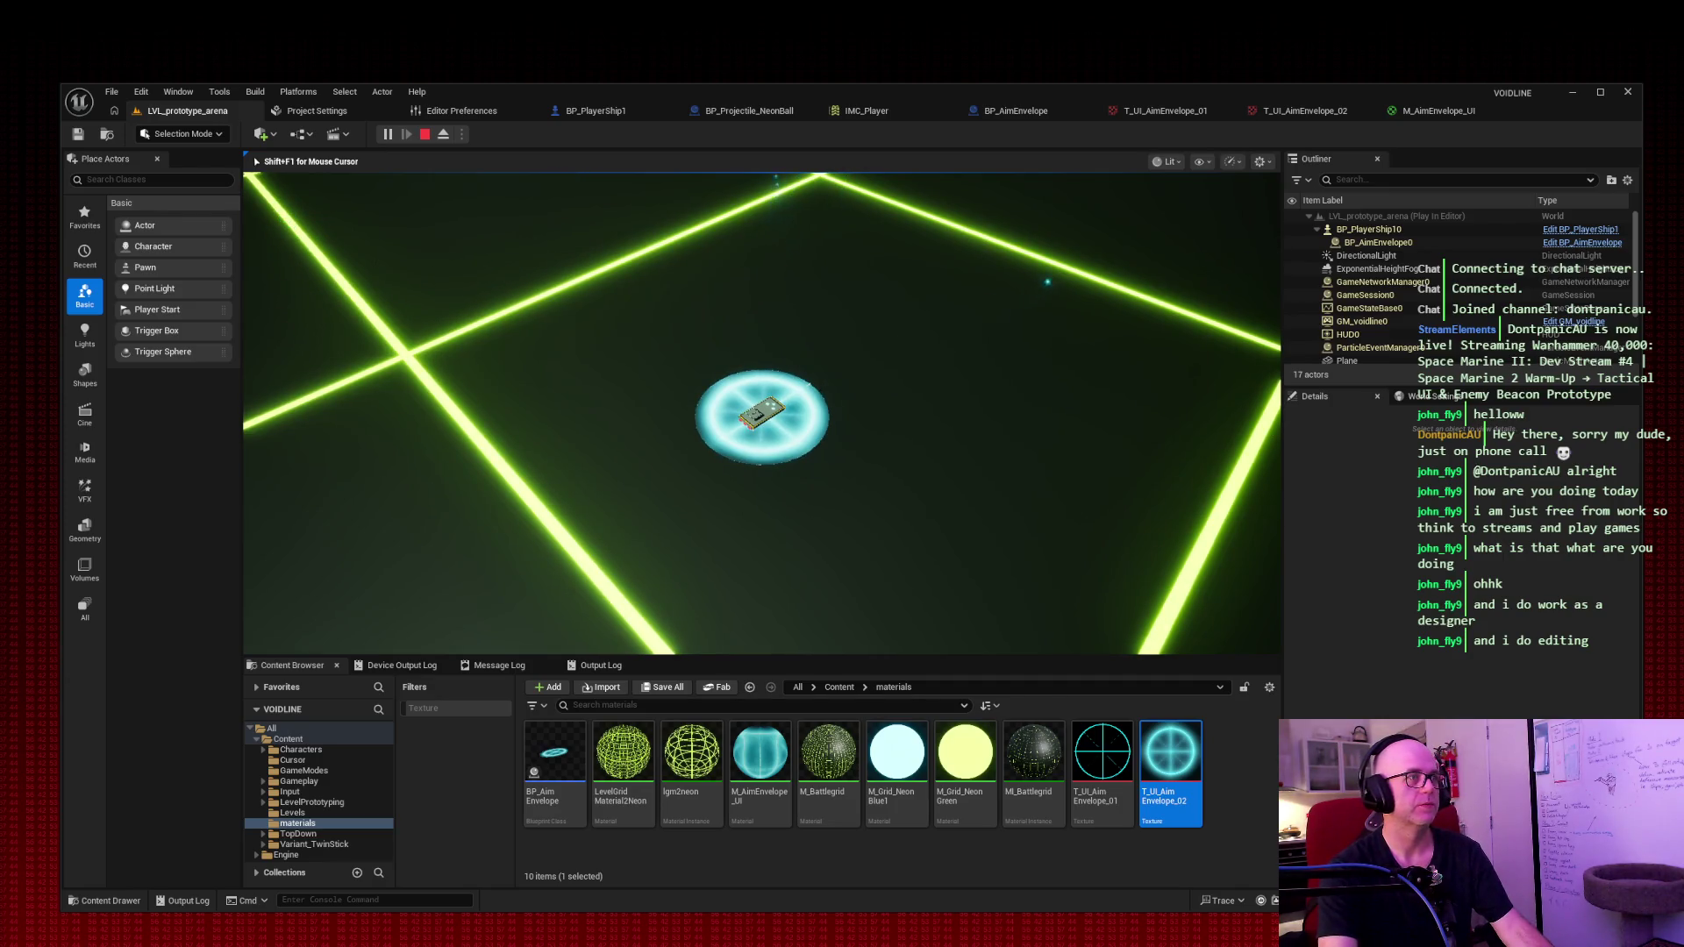
{"action": "key", "text": "Escape"}
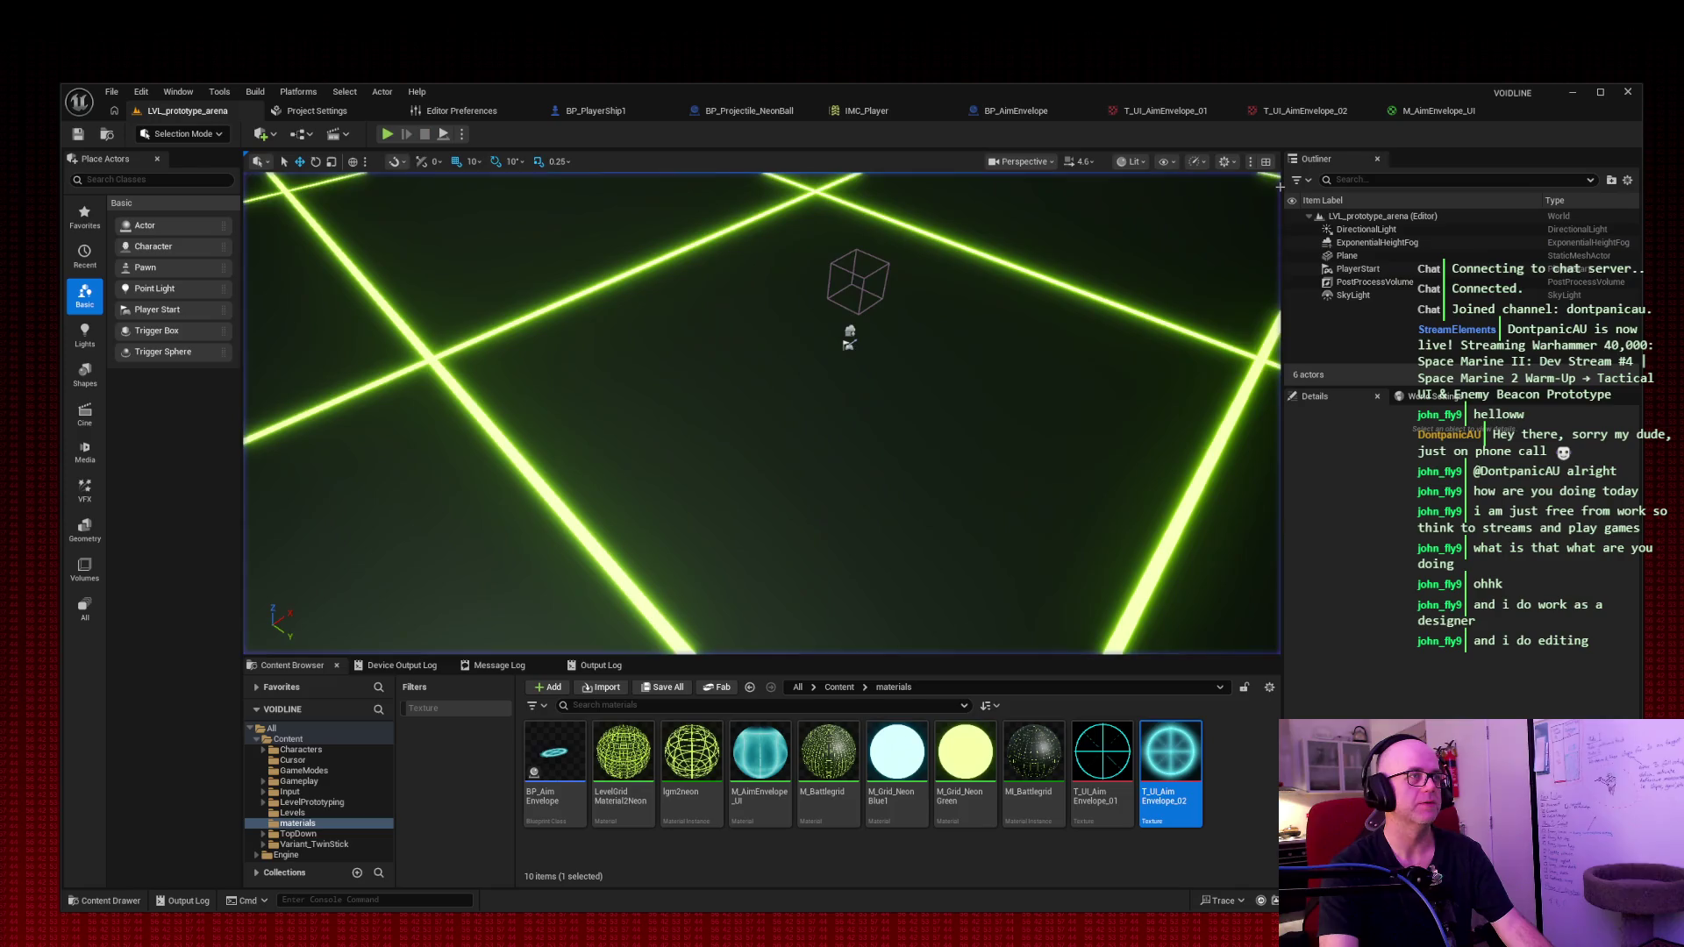
{"action": "left_click", "coordinate": [1424, 111]}
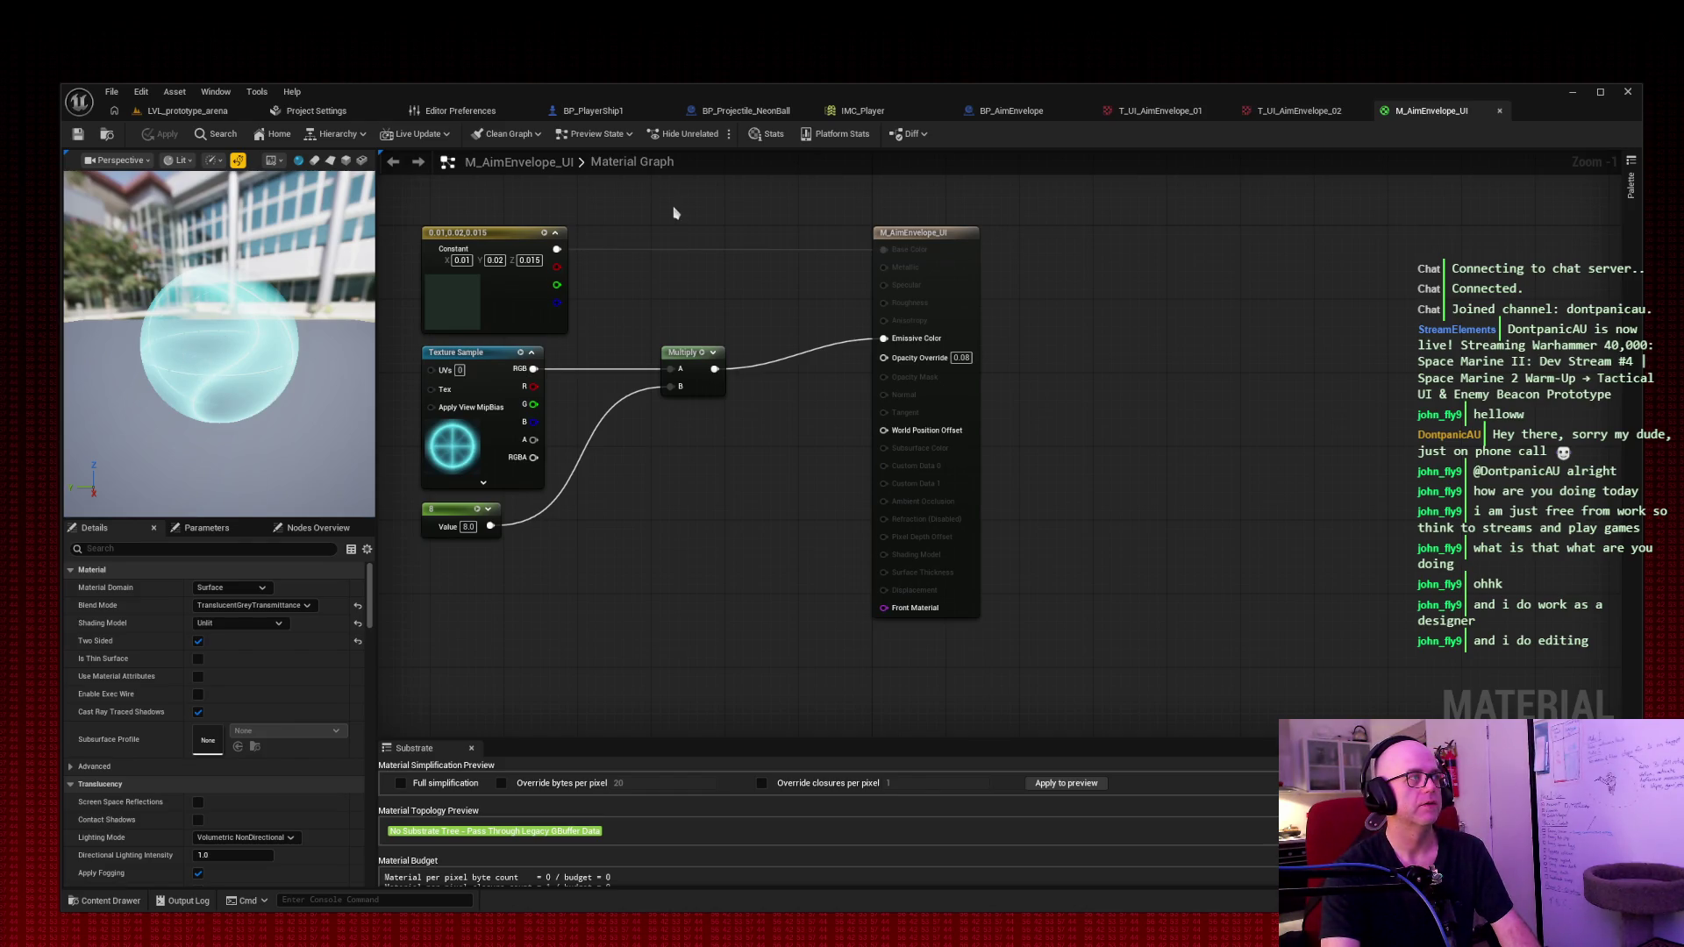
Step: Change the scalar glow multiplier from 8 to 4 and apply M_AimEnvelope_UI
{"action": "left_click", "coordinate": [469, 526]}
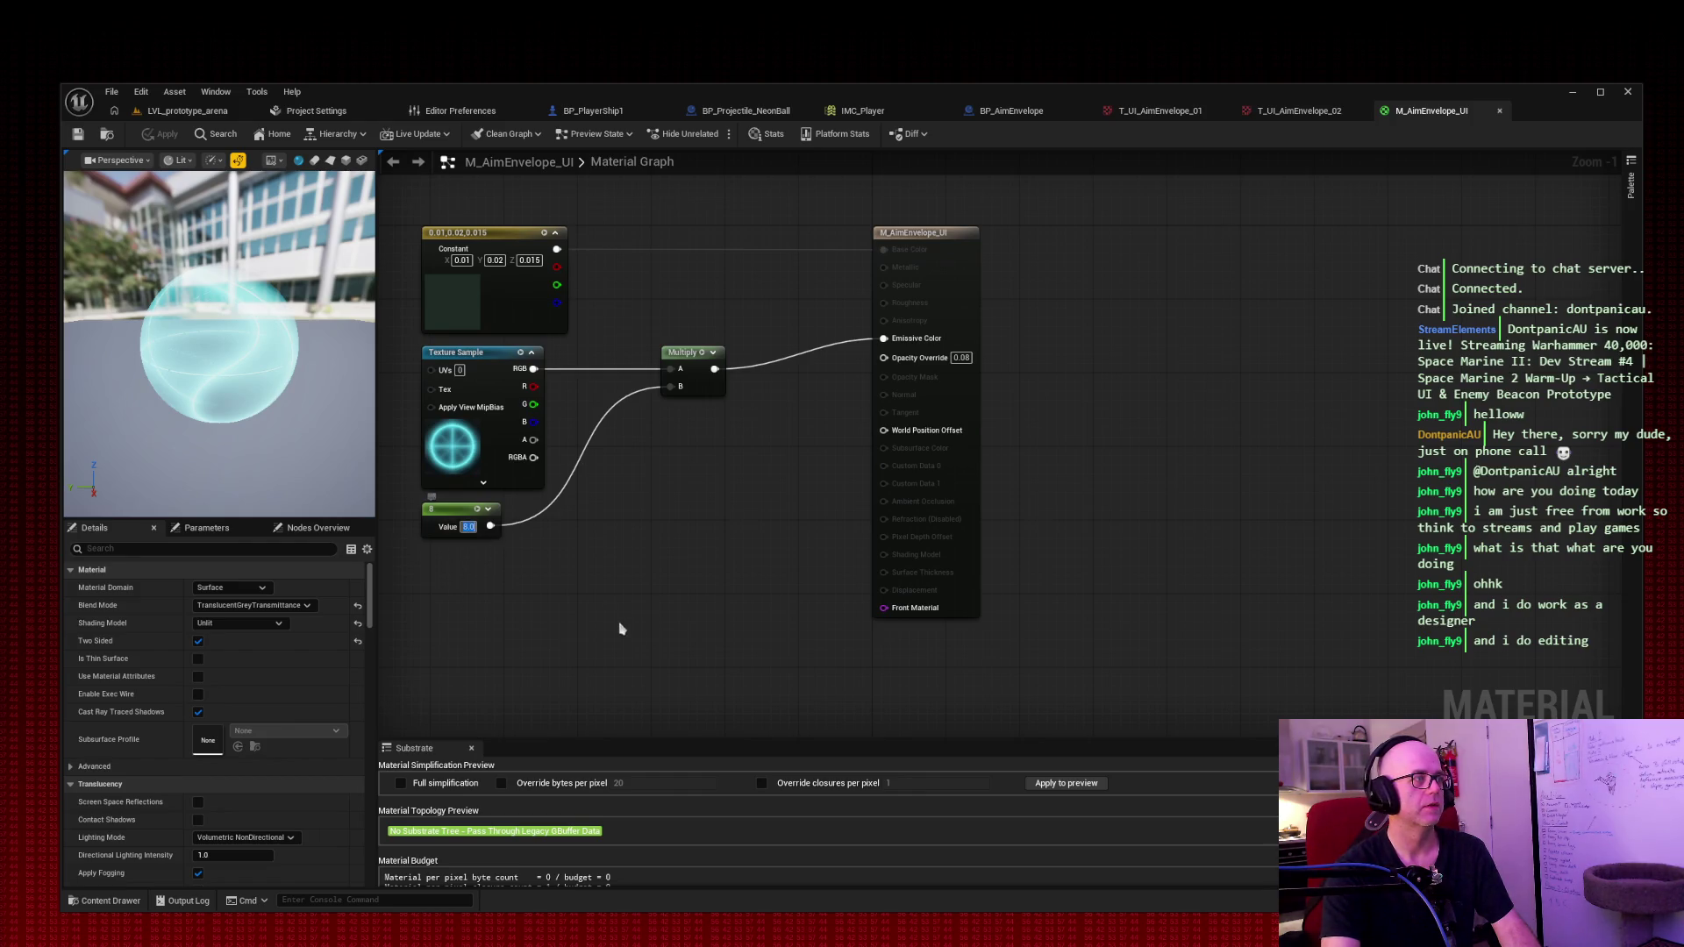
{"action": "type", "text": "4"}
{"action": "key", "text": "Return"}
{"action": "left_click", "coordinate": [160, 134]}
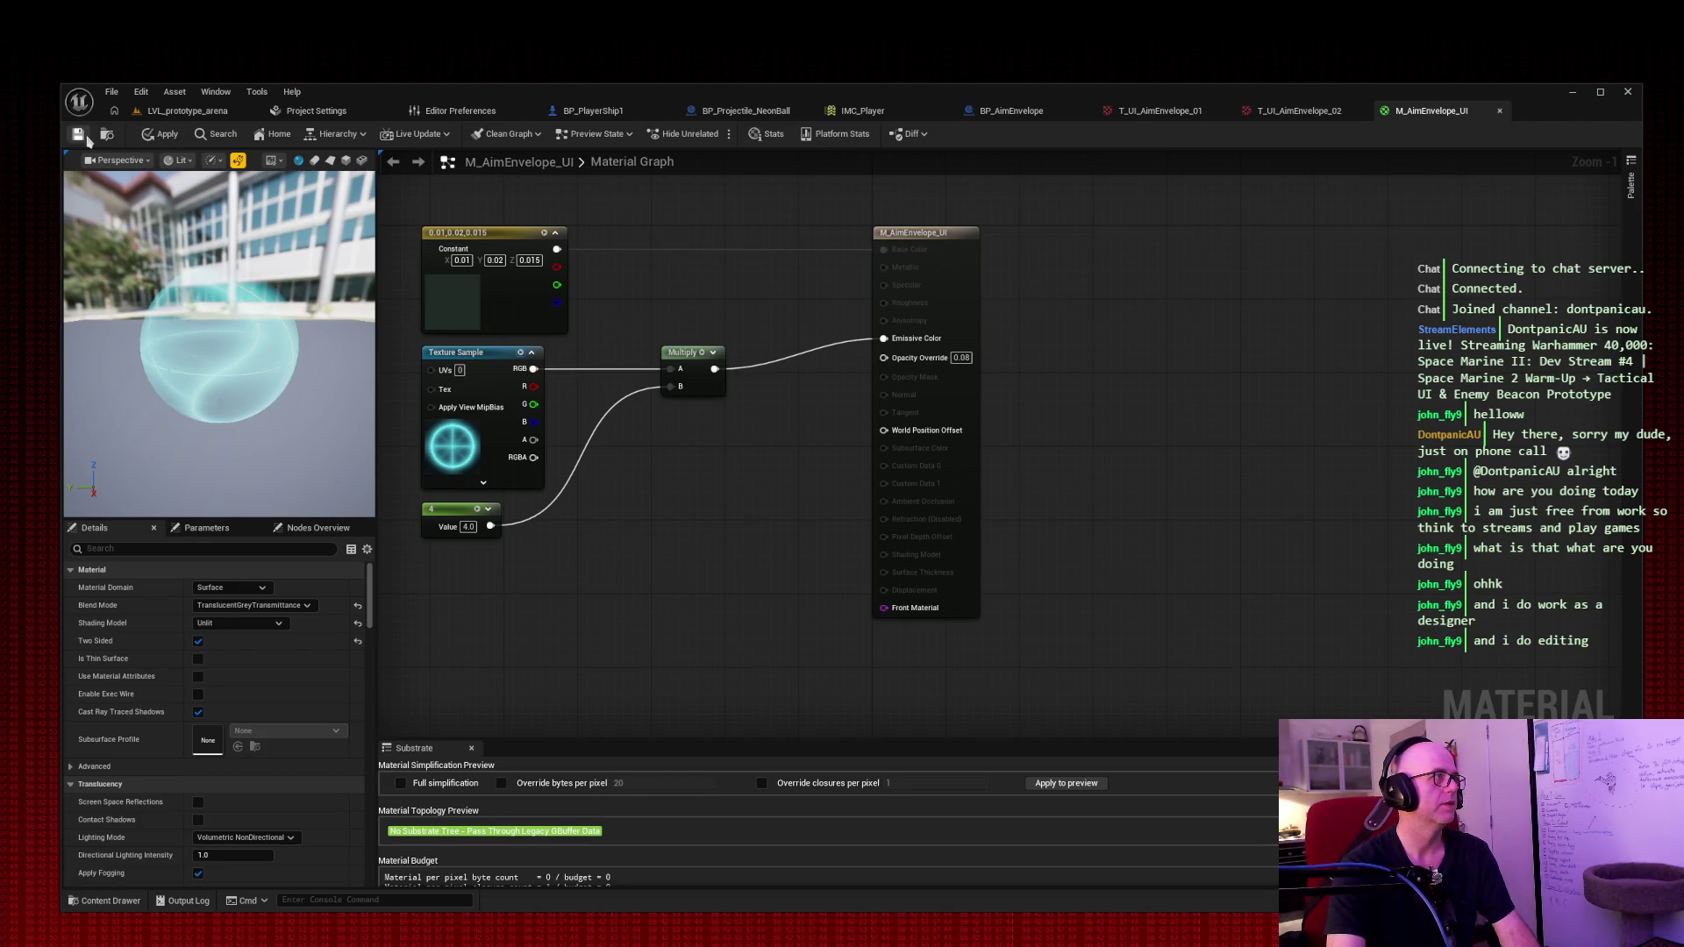
{"action": "left_click", "coordinate": [191, 113]}
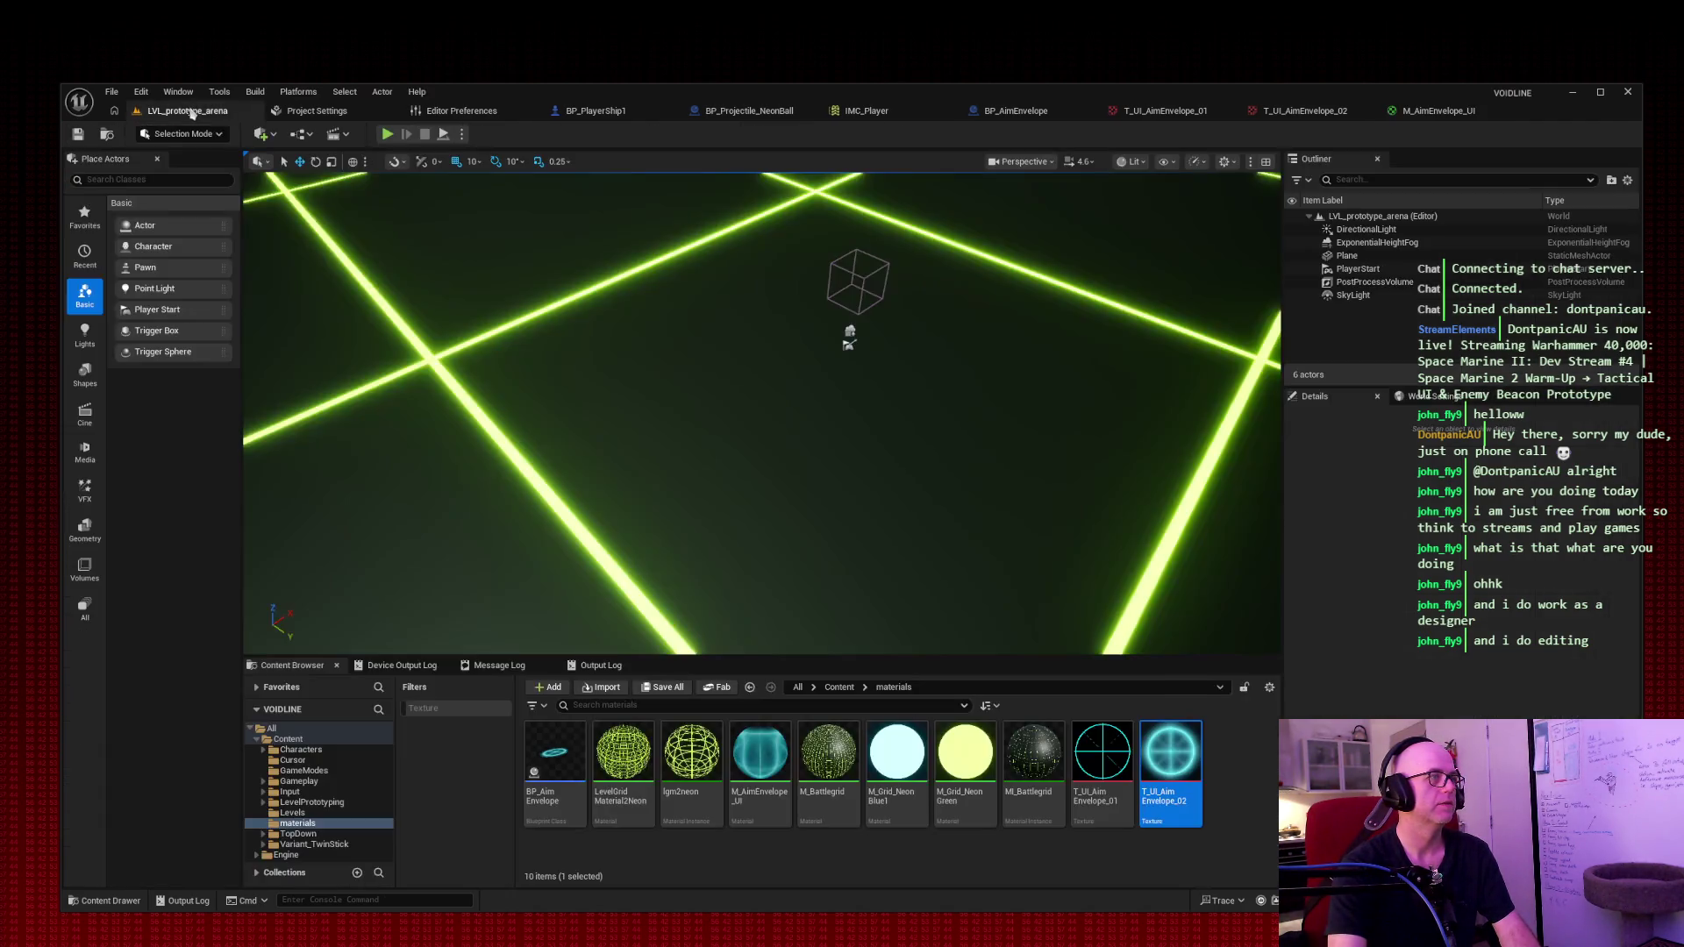
Step: Play the level, steering right with D and firing with Space to check the softer reticle
{"action": "left_click", "coordinate": [387, 133]}
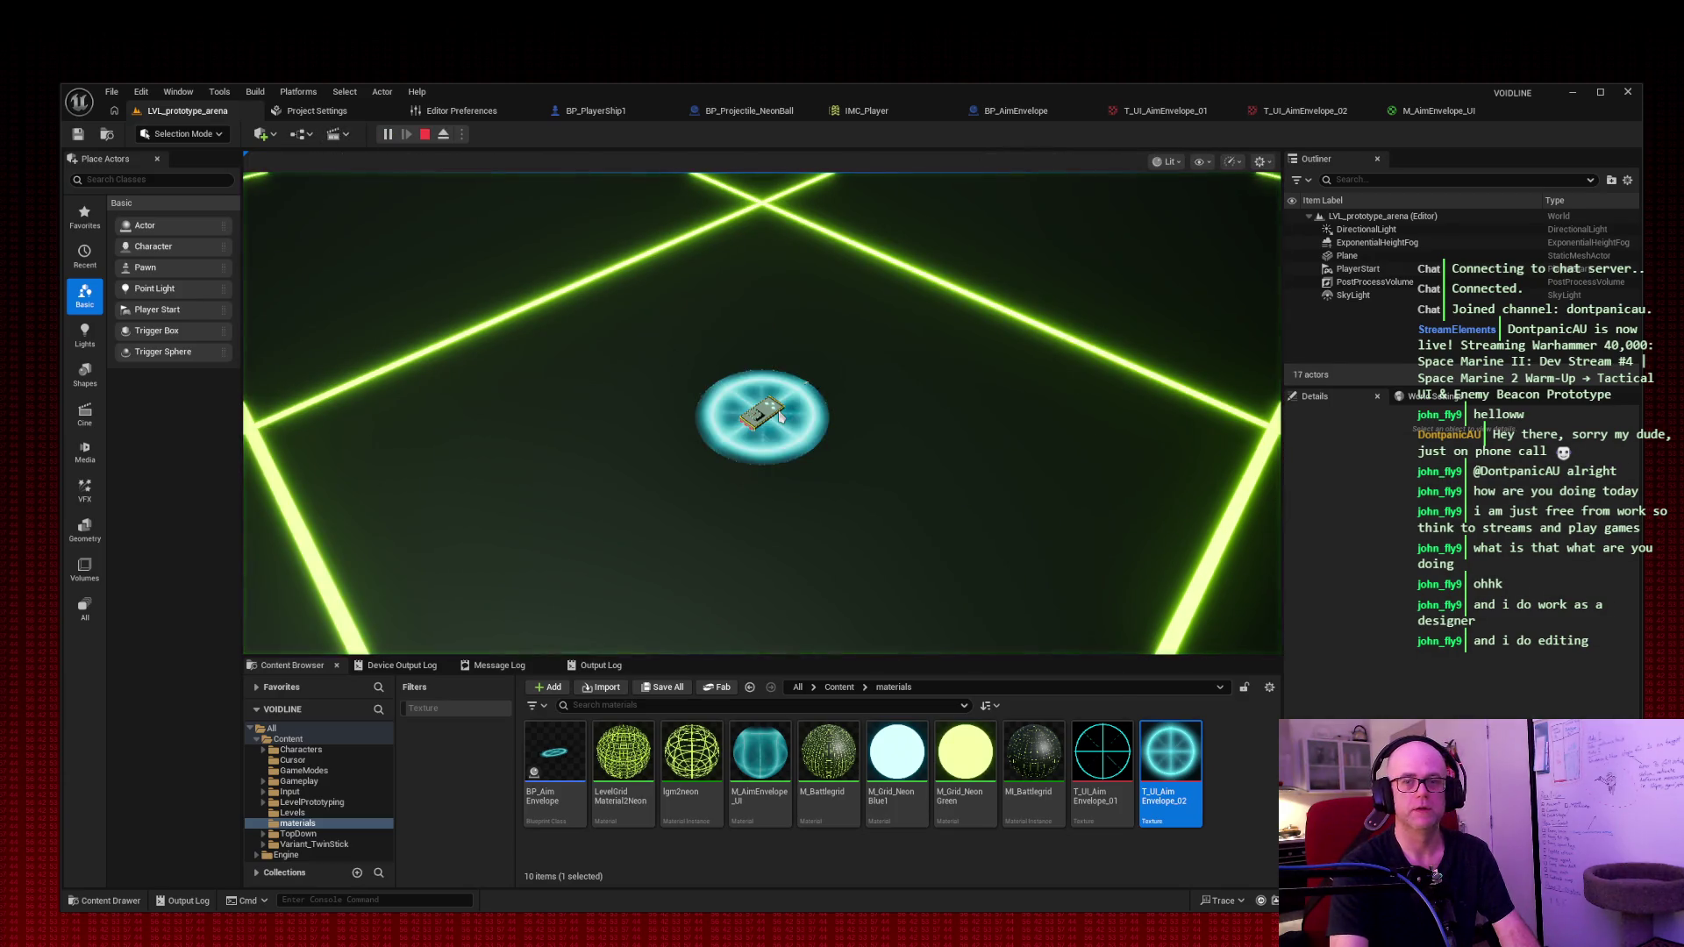
{"action": "left_click", "coordinate": [775, 427]}
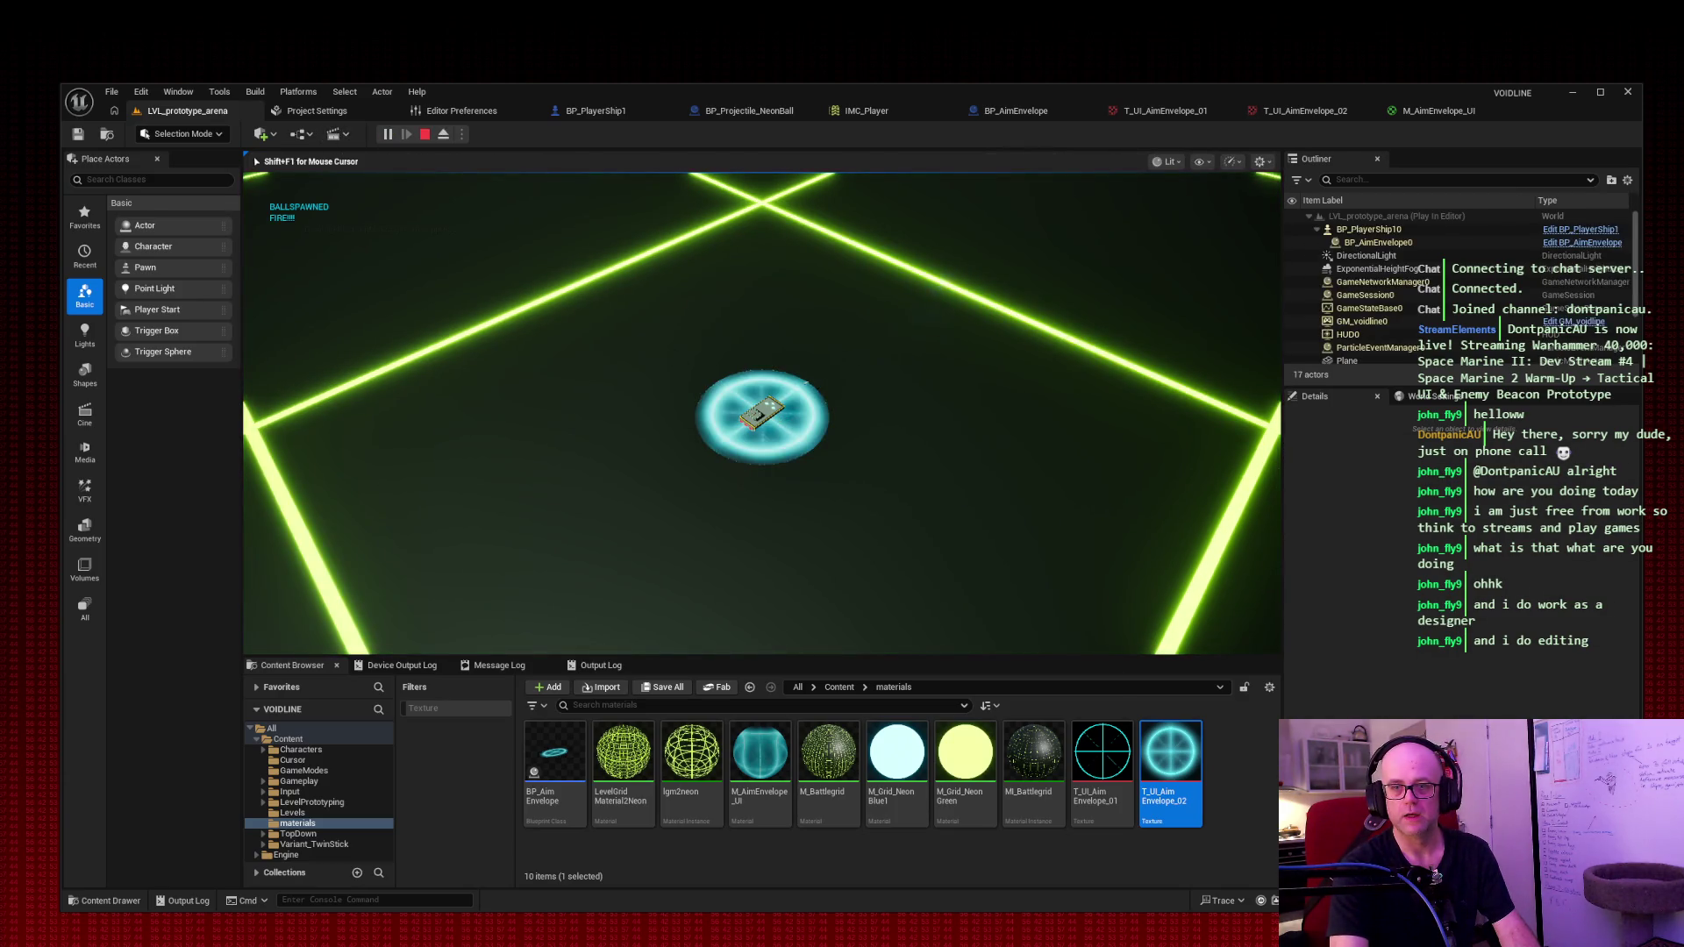
{"action": "key", "text": "d"}
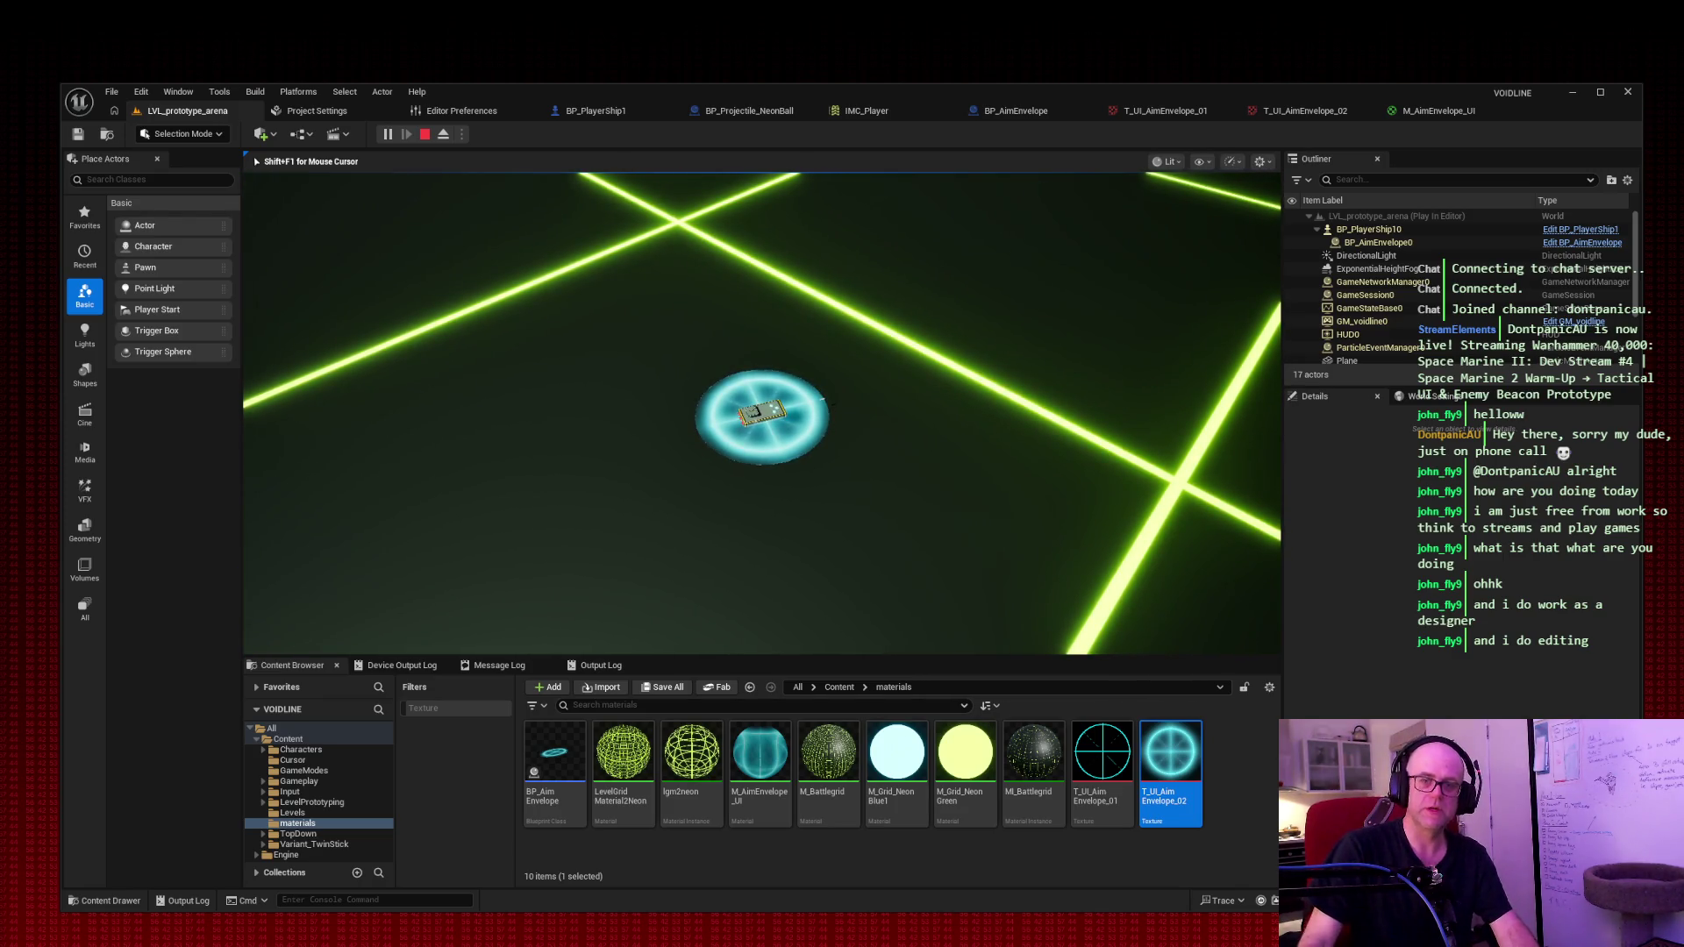
{"action": "key", "text": "d"}
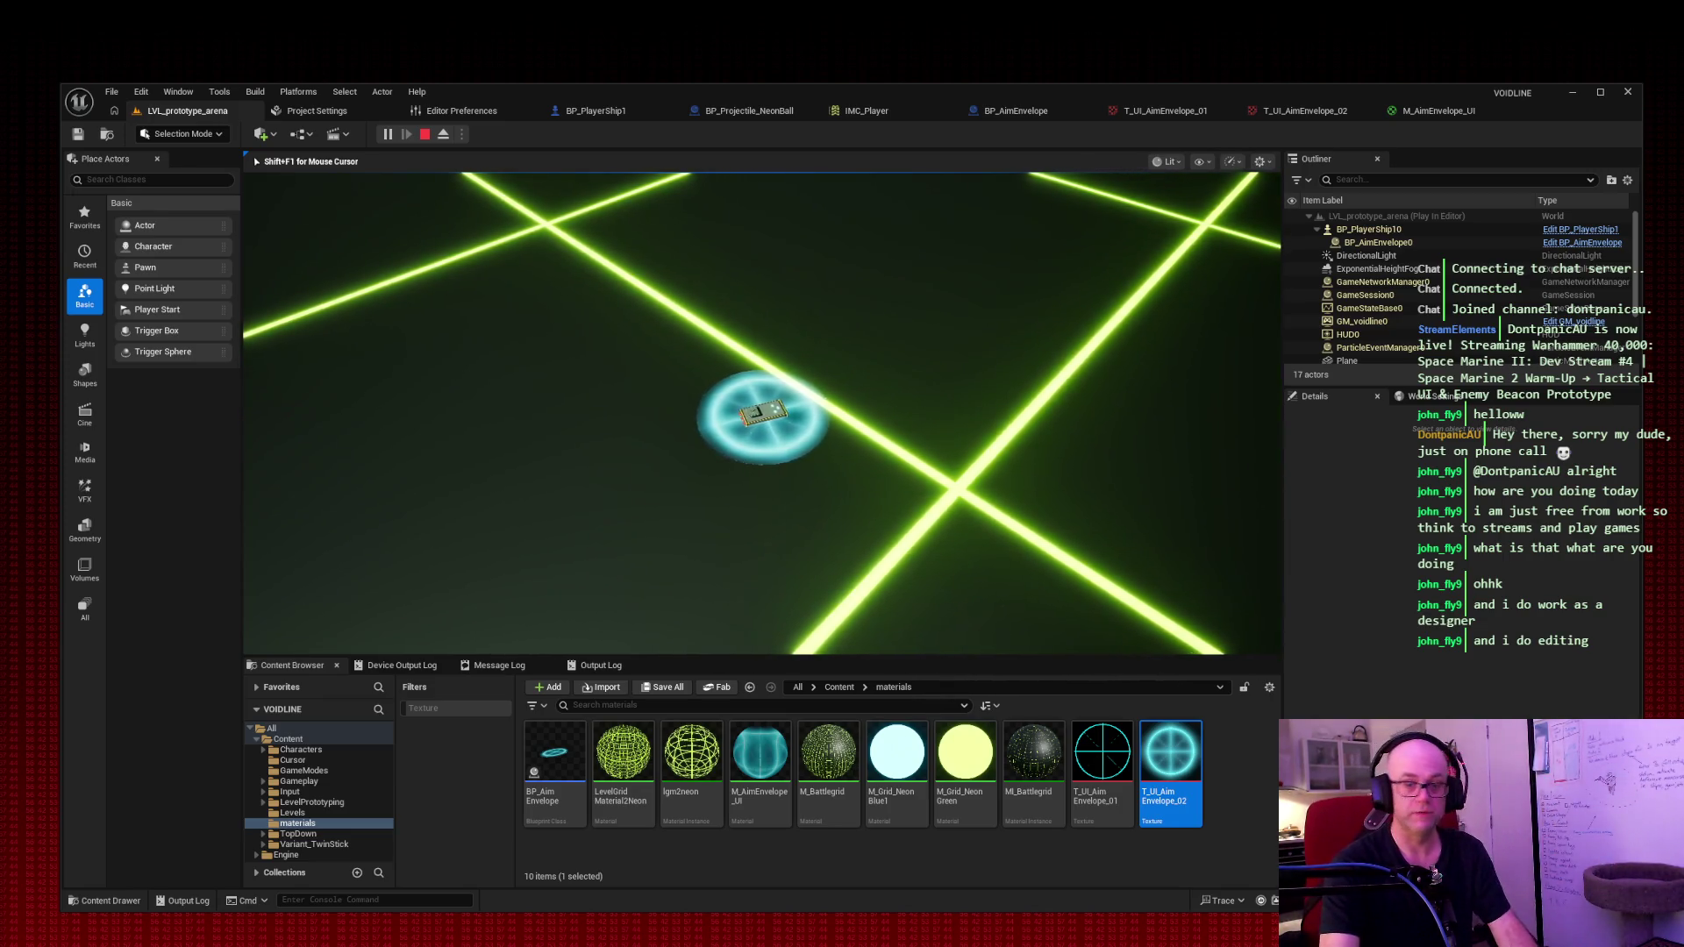
{"action": "key", "text": "space"}
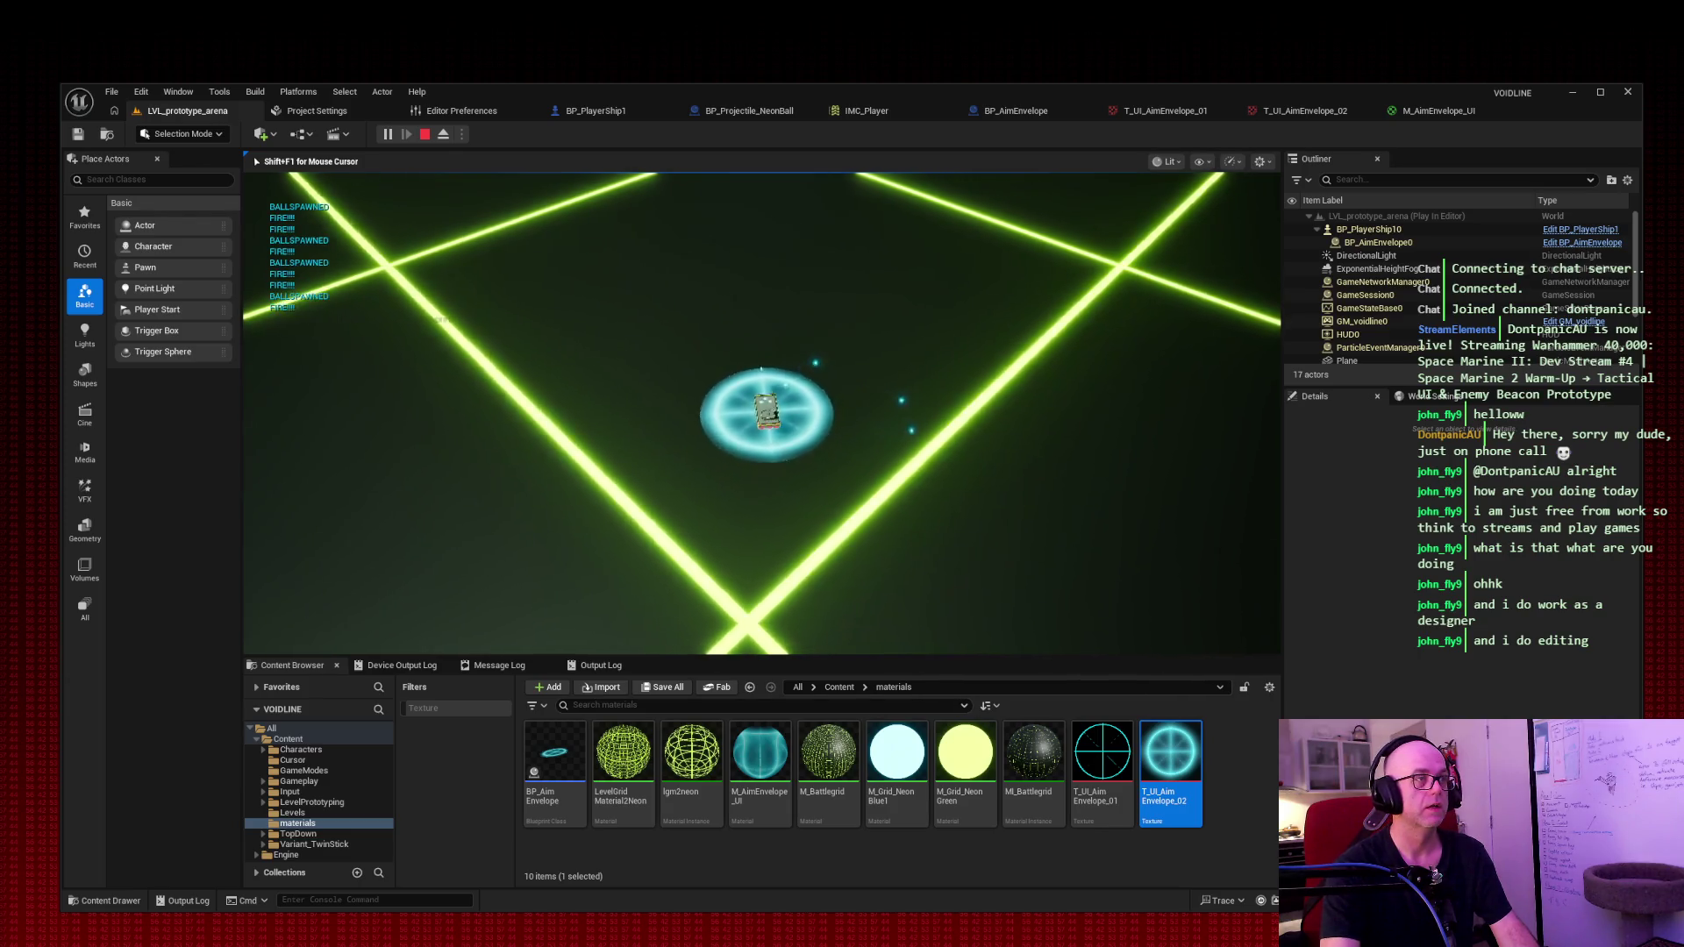
{"action": "key", "text": "Escape"}
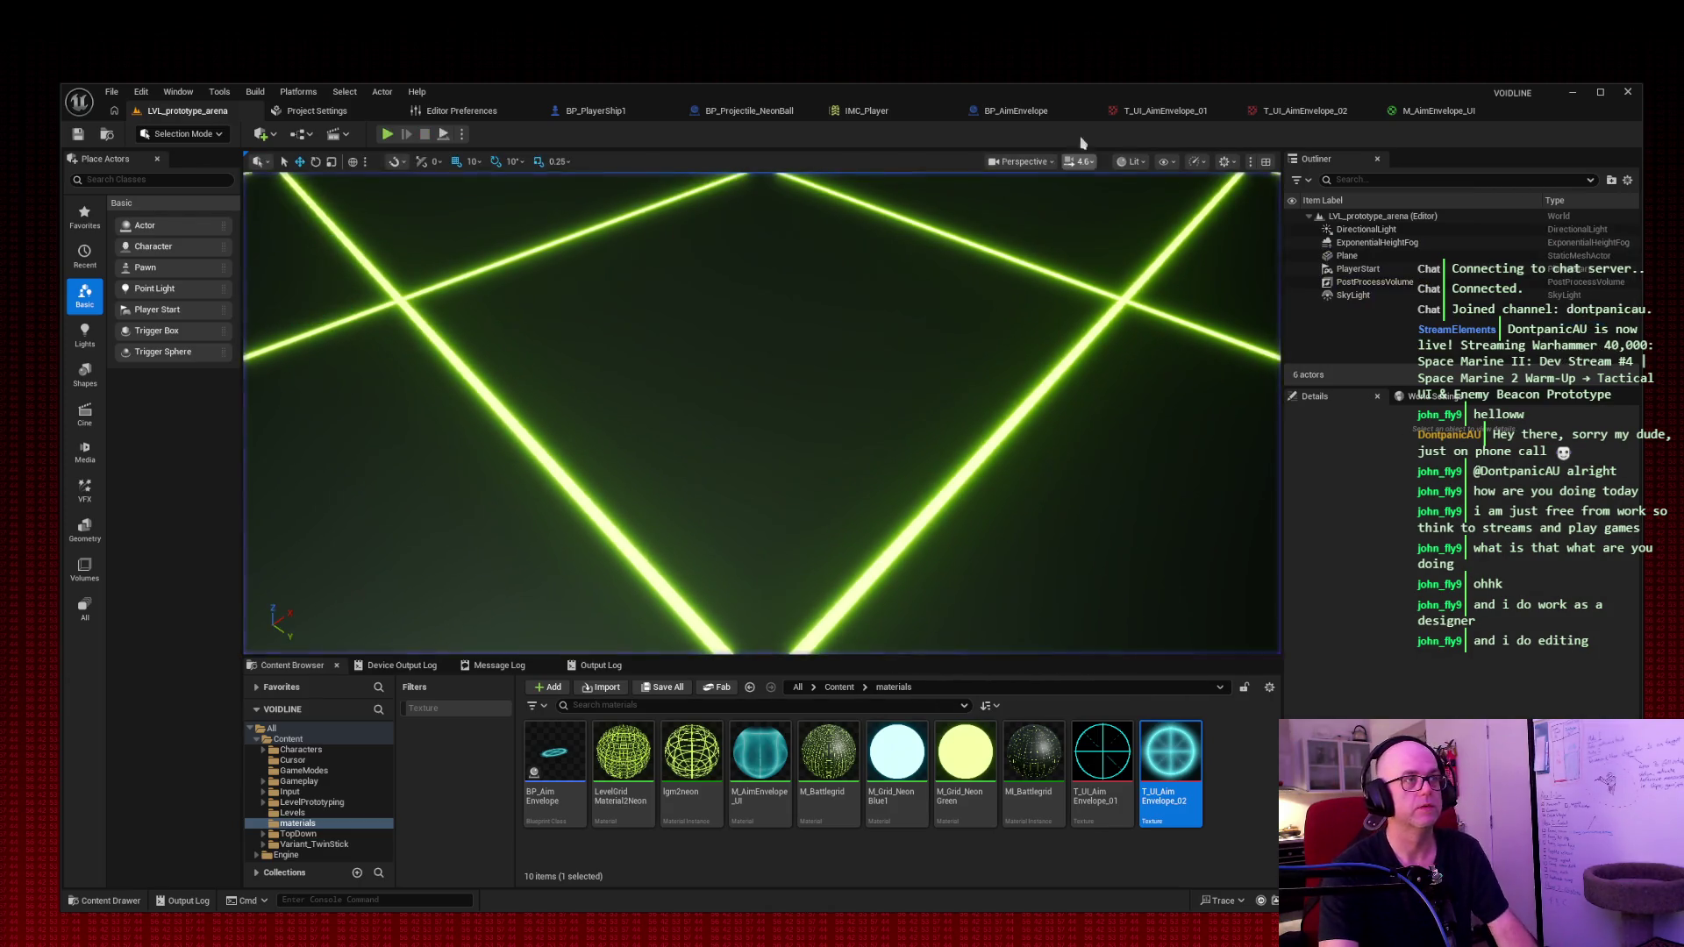
{"action": "left_click", "coordinate": [1420, 112]}
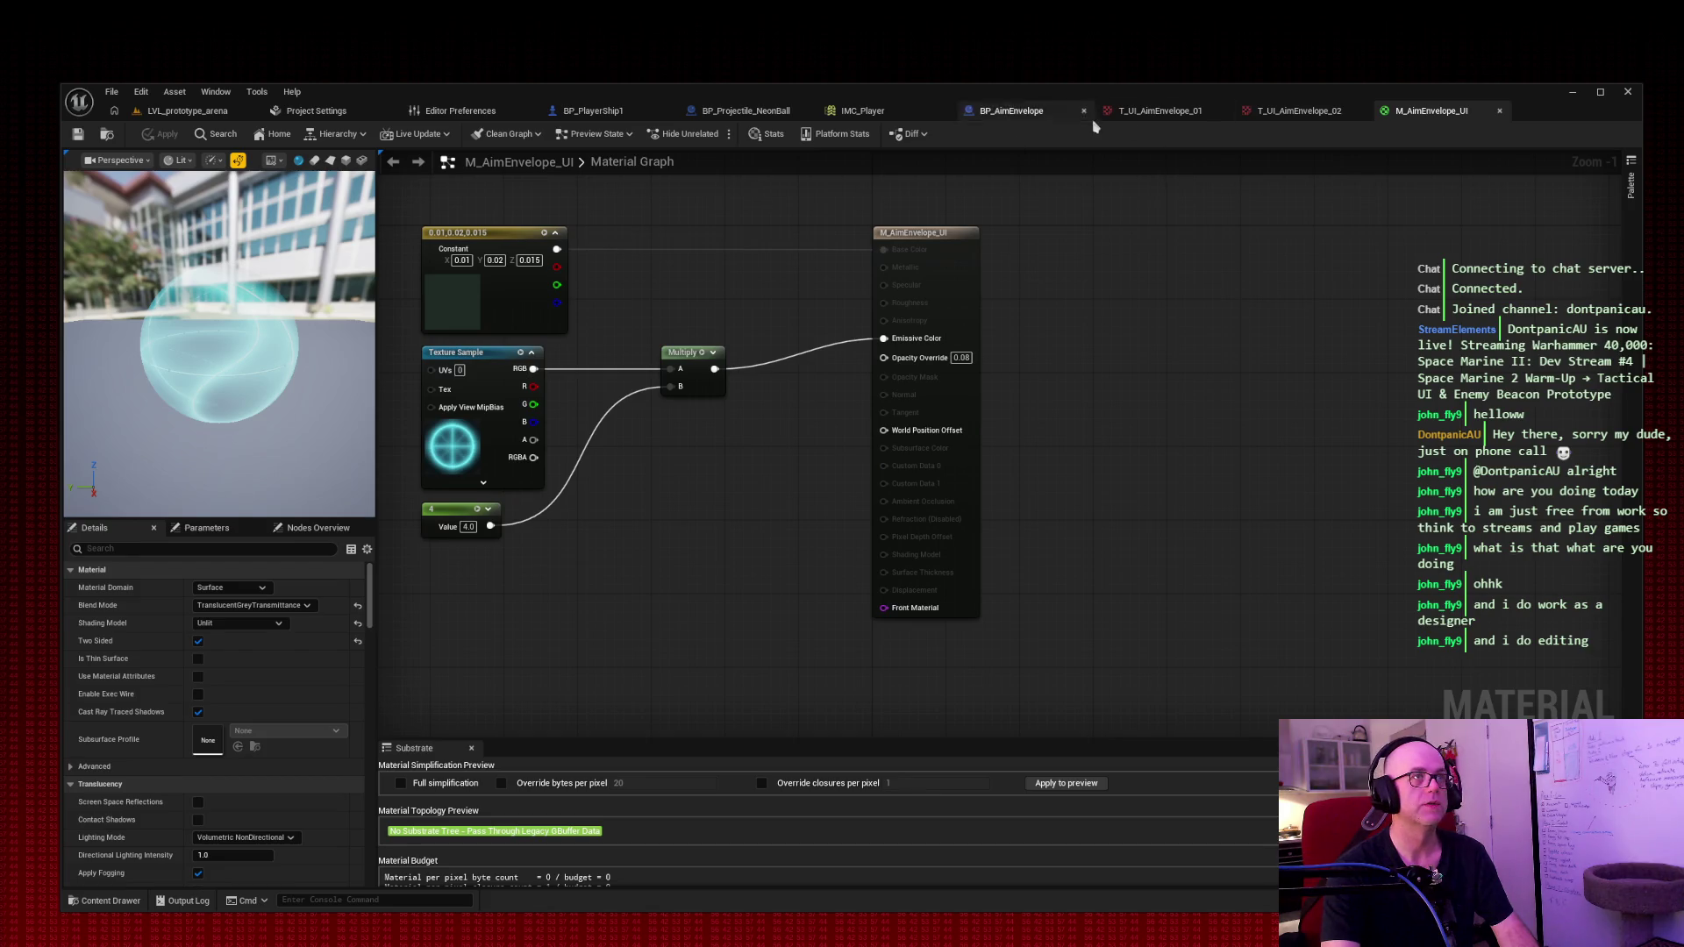
Step: Open BP_AimEnvelope and take a screenshot of the editor
{"action": "left_click", "coordinate": [1029, 115]}
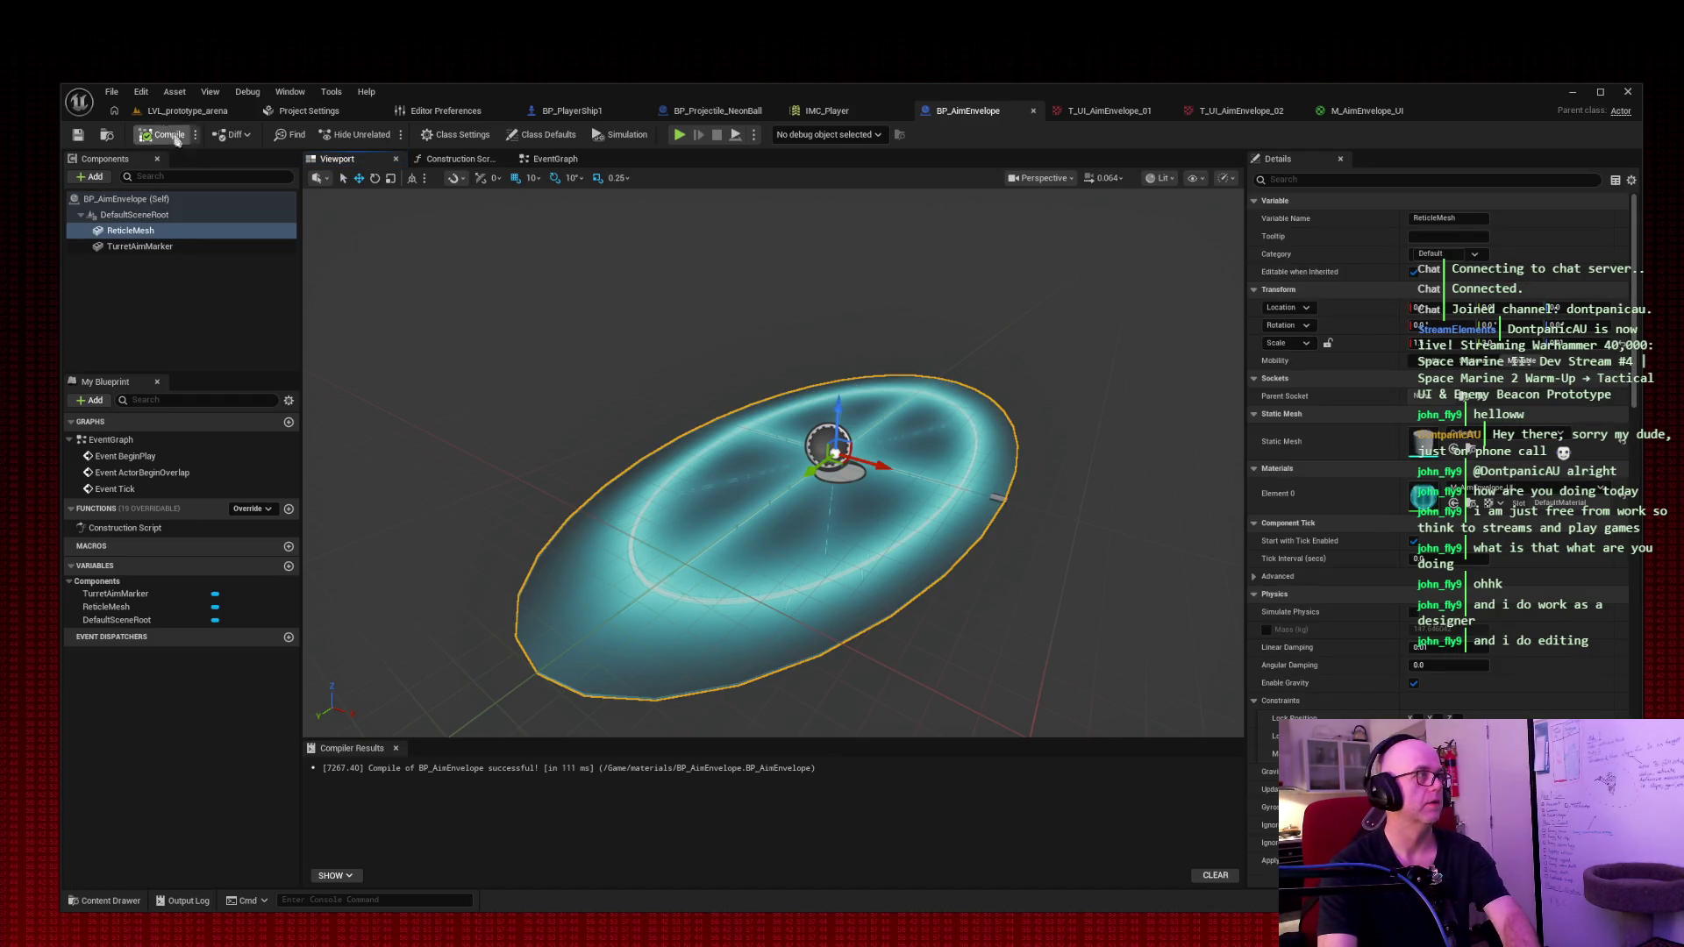
{"action": "key", "text": "Print"}
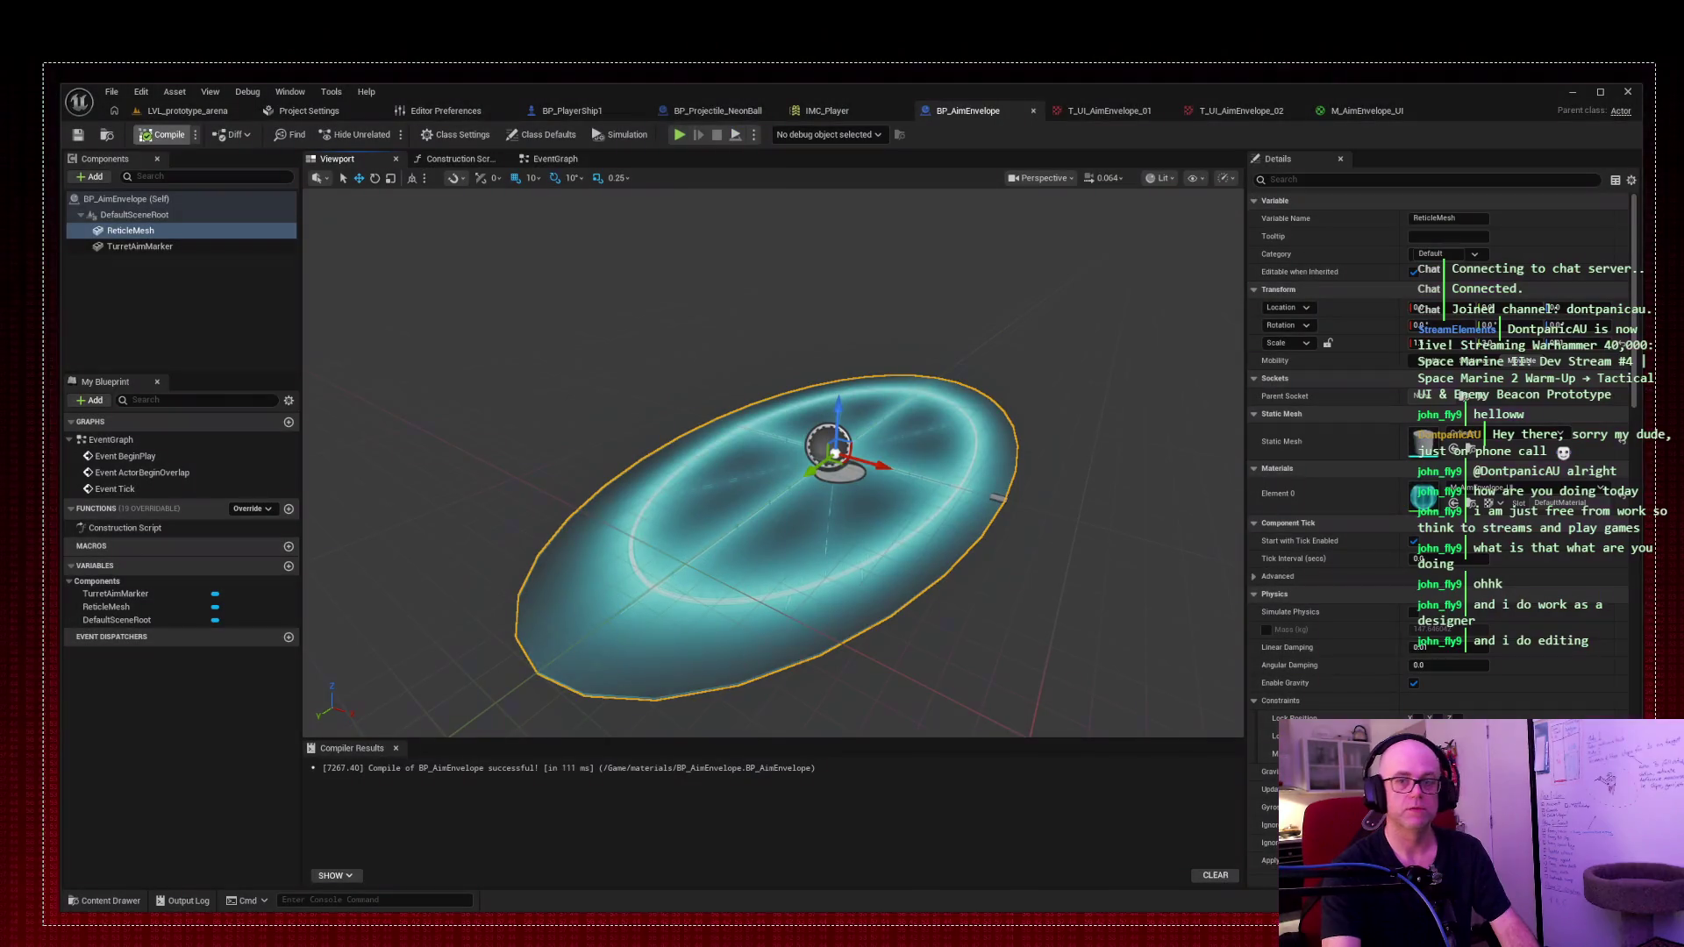
{"action": "left_click", "coordinate": [295, 467]}
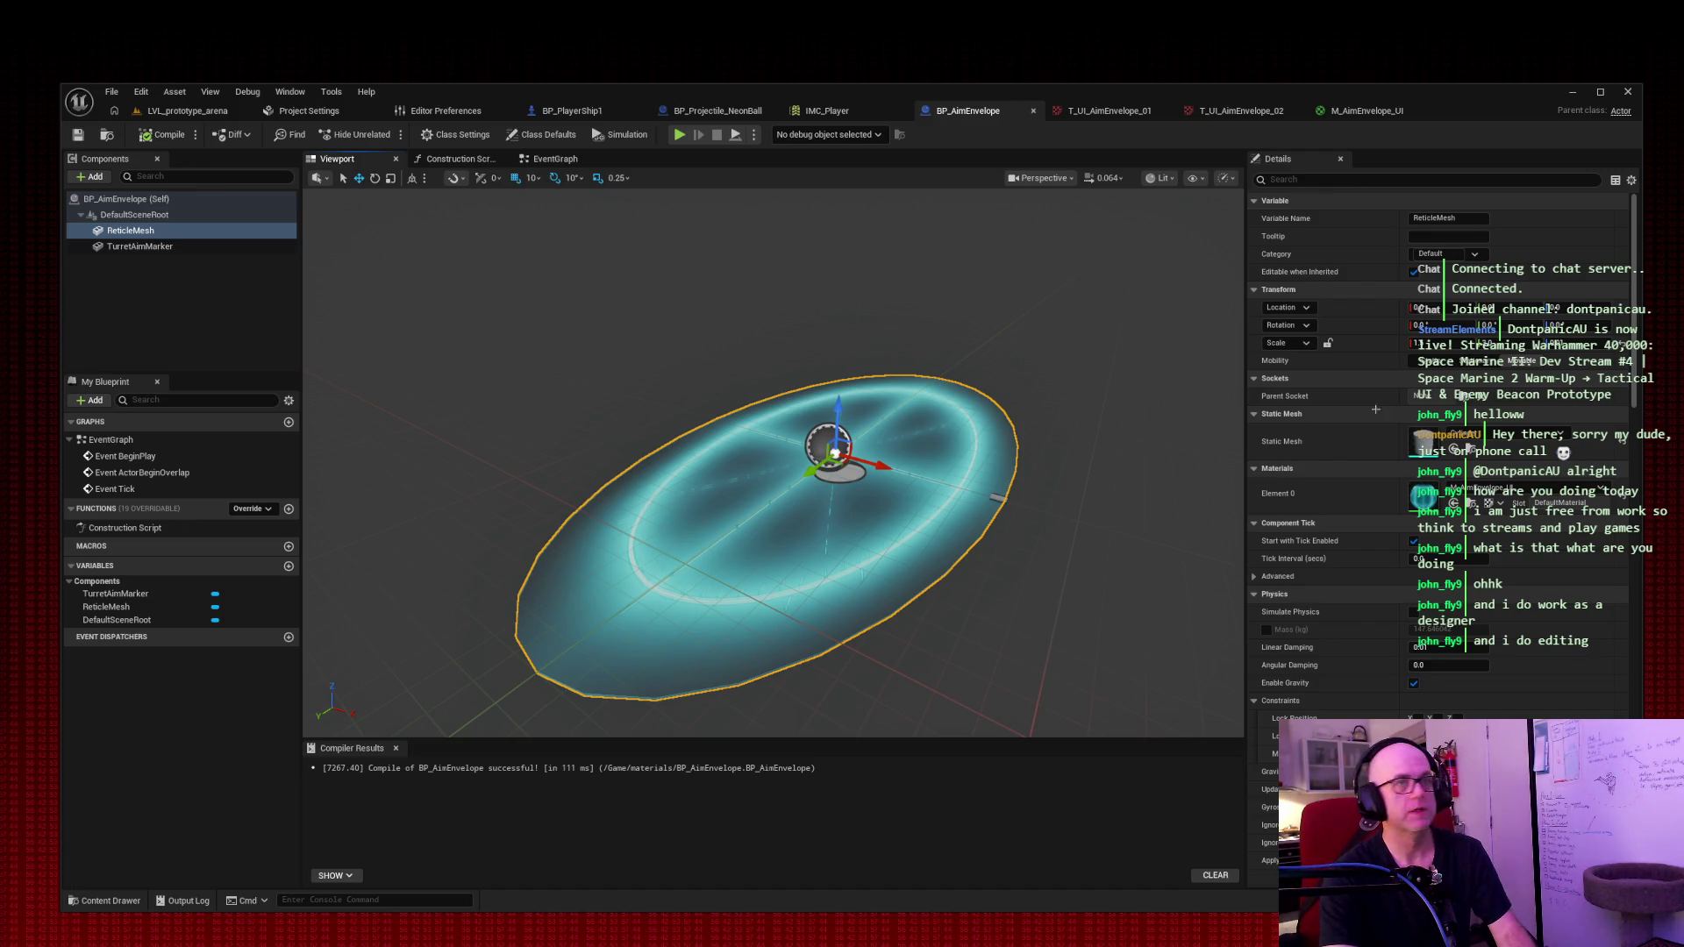
Step: Set ReticleMesh's Static Mesh to SM_Plane, then compile and save the blueprint
{"action": "left_click", "coordinate": [1504, 441]}
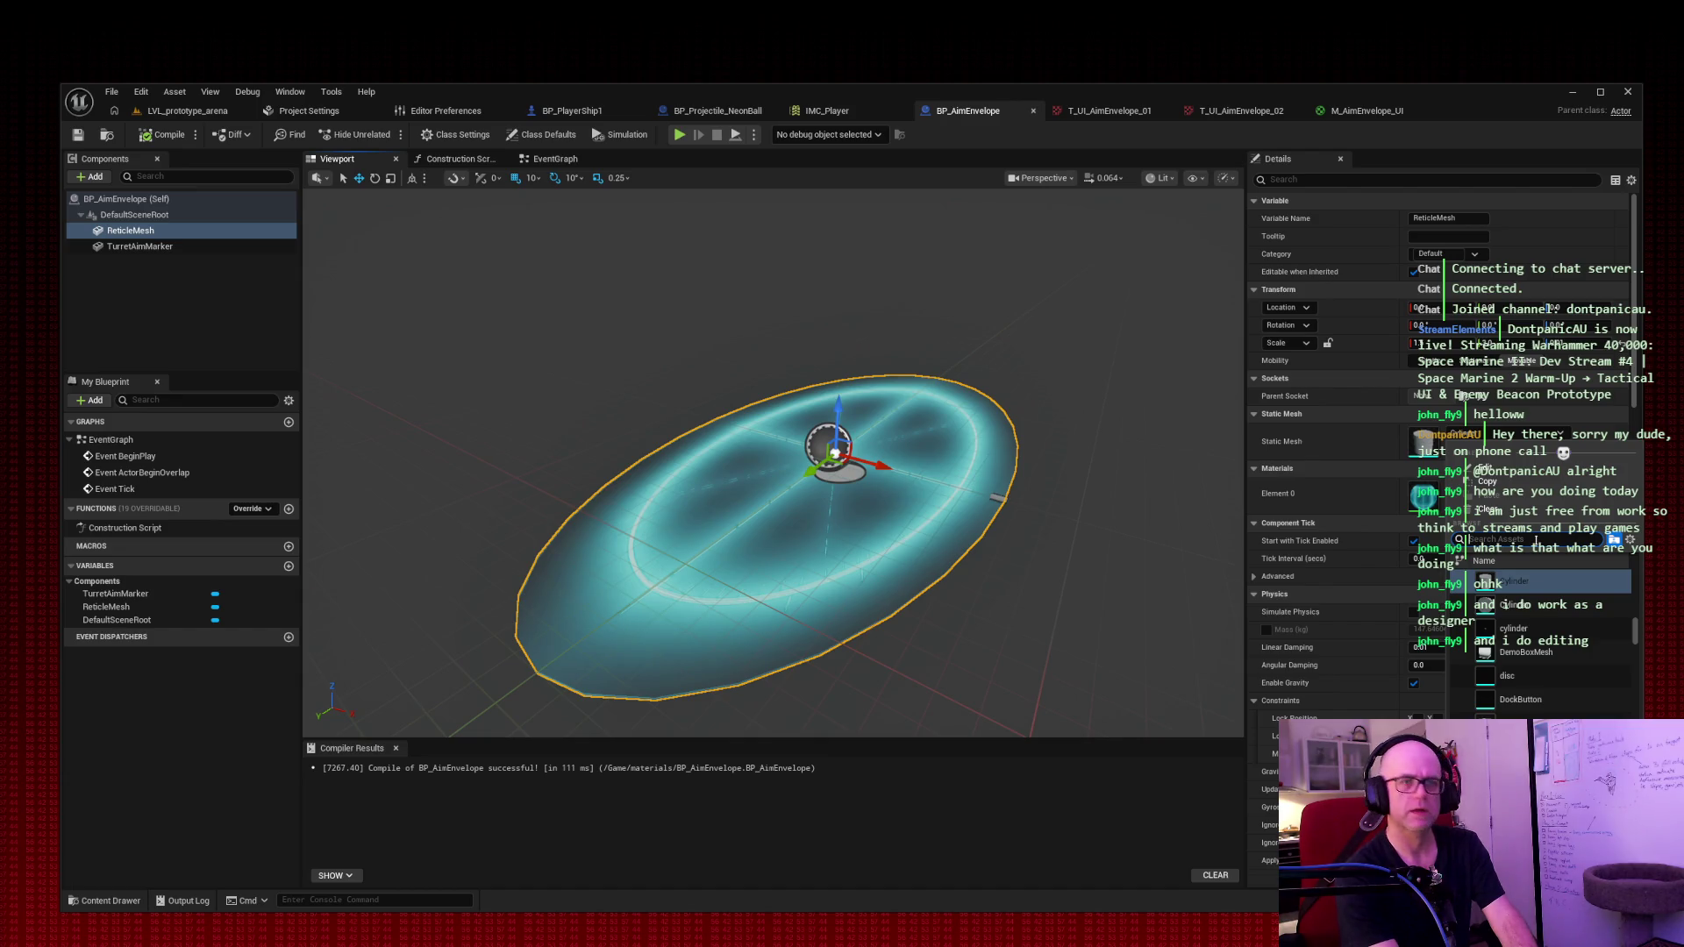
{"action": "type", "text": "plane"}
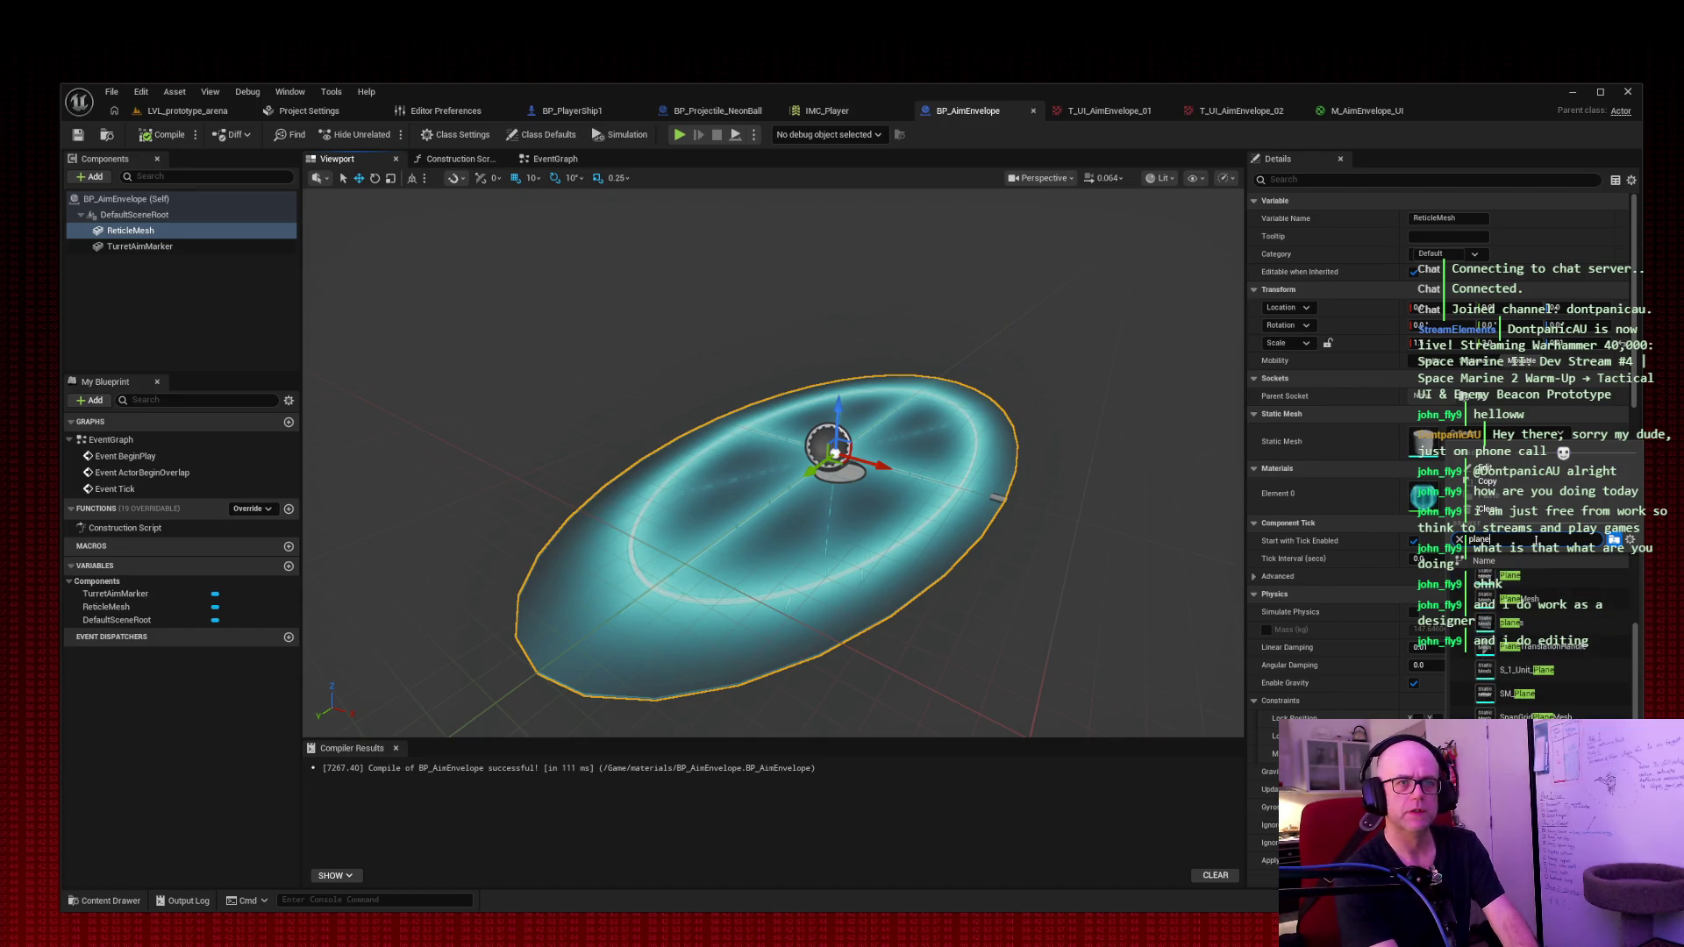
{"action": "left_click", "coordinate": [1526, 694]}
{"action": "left_click_drag", "start_coordinate": [1067, 270], "coordinate": [877, 279]}
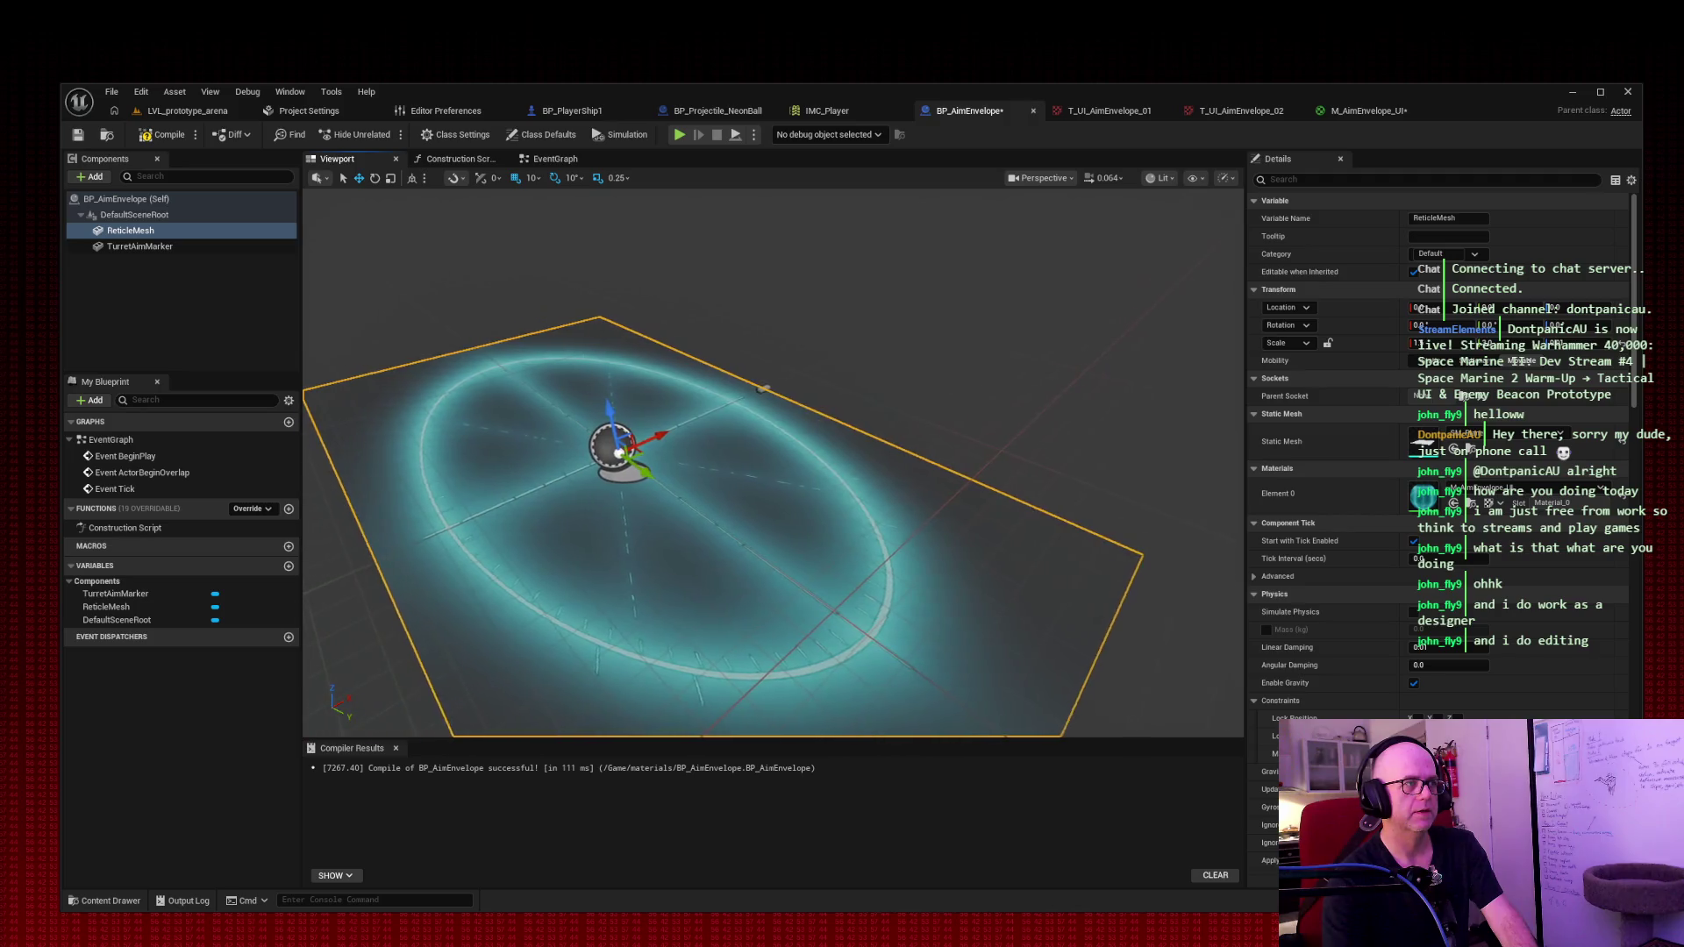
{"action": "left_click", "coordinate": [162, 134]}
{"action": "left_click", "coordinate": [77, 137]}
{"action": "left_click", "coordinate": [195, 110]}
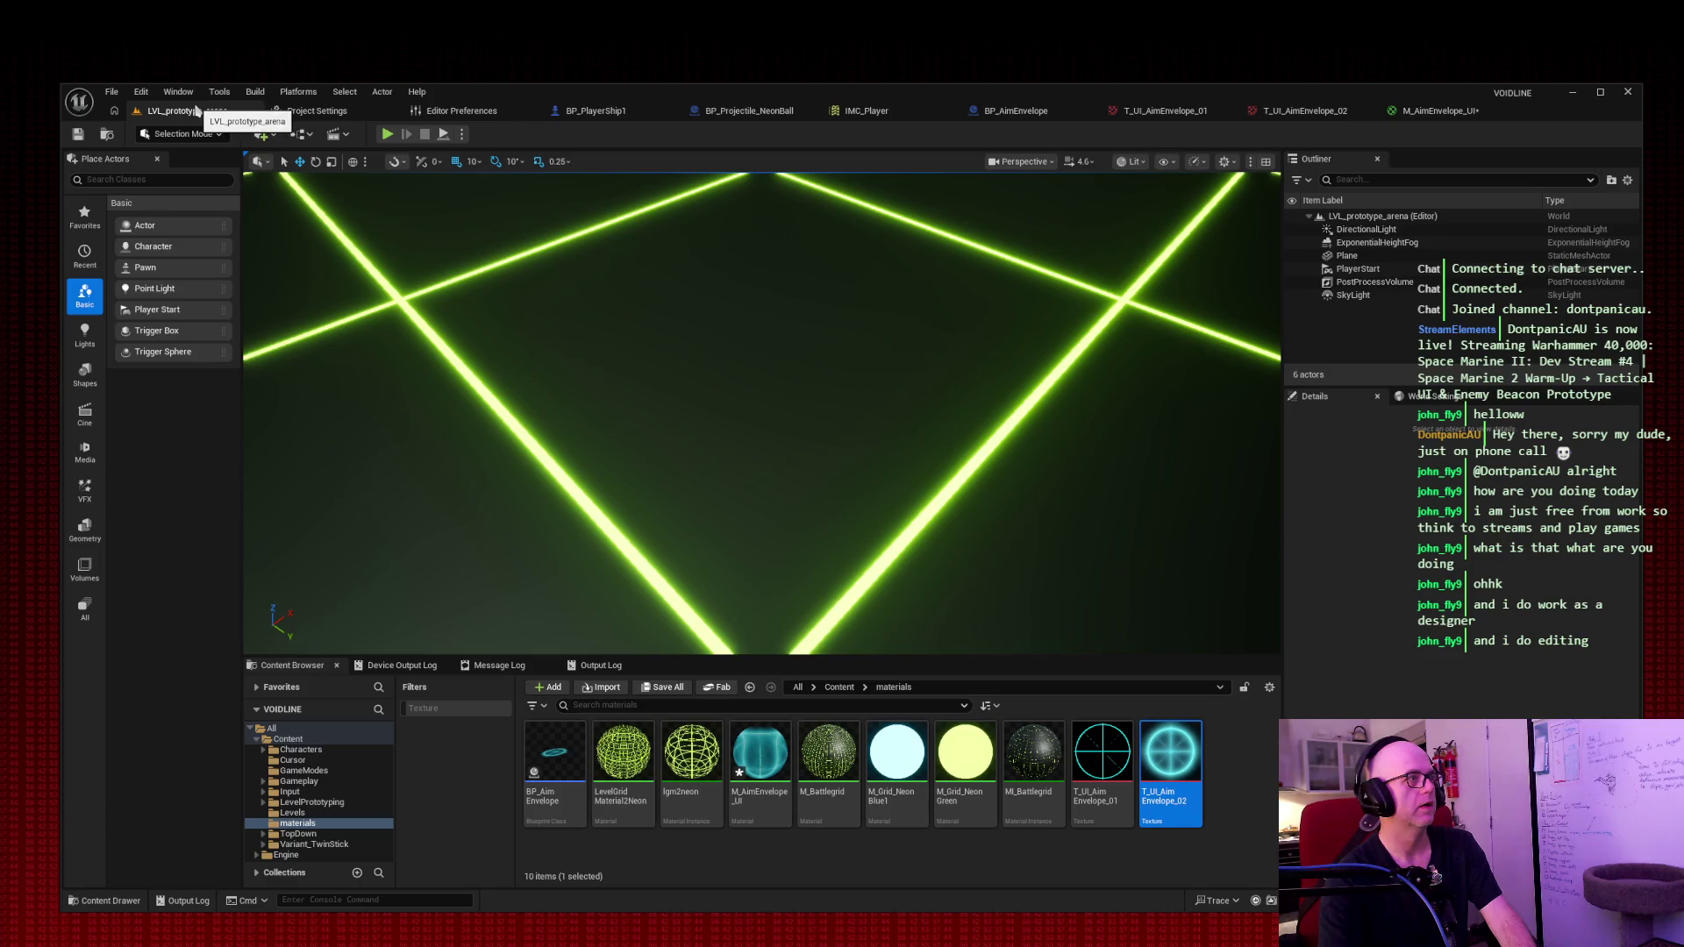
Step: Play the level, firing with Space and steering with W to check the flat cyan reticle
{"action": "left_click", "coordinate": [387, 134]}
{"action": "key", "text": "space"}
{"action": "key", "text": "space"}
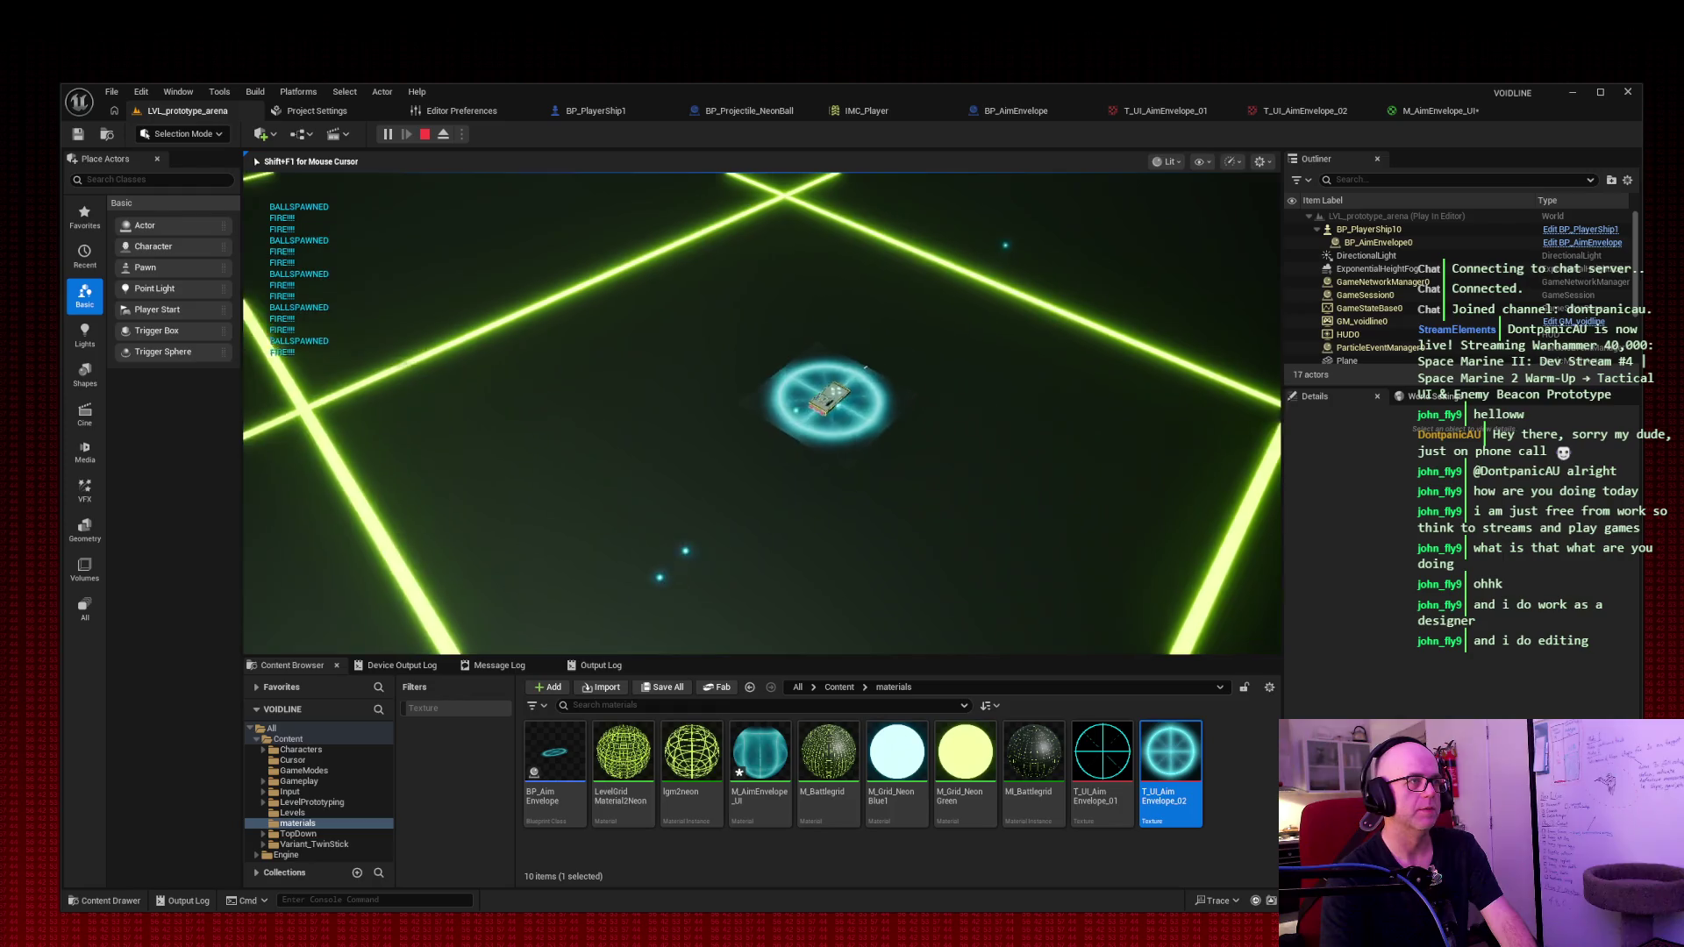
{"action": "key", "text": "w"}
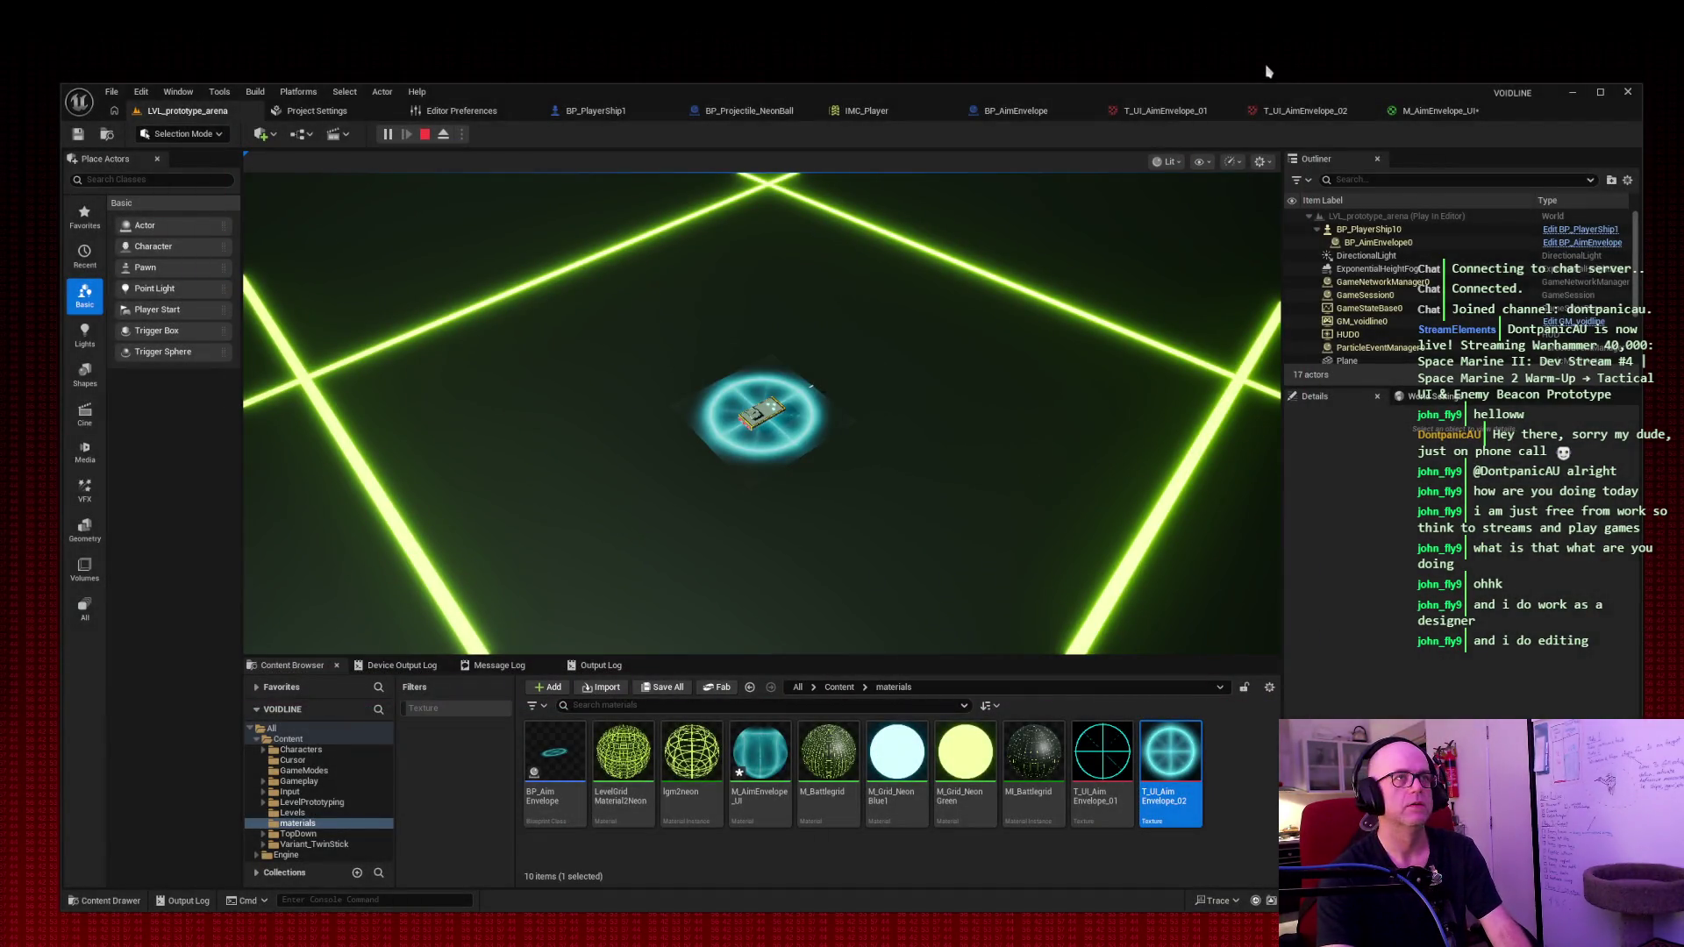
{"action": "left_click", "coordinate": [424, 133]}
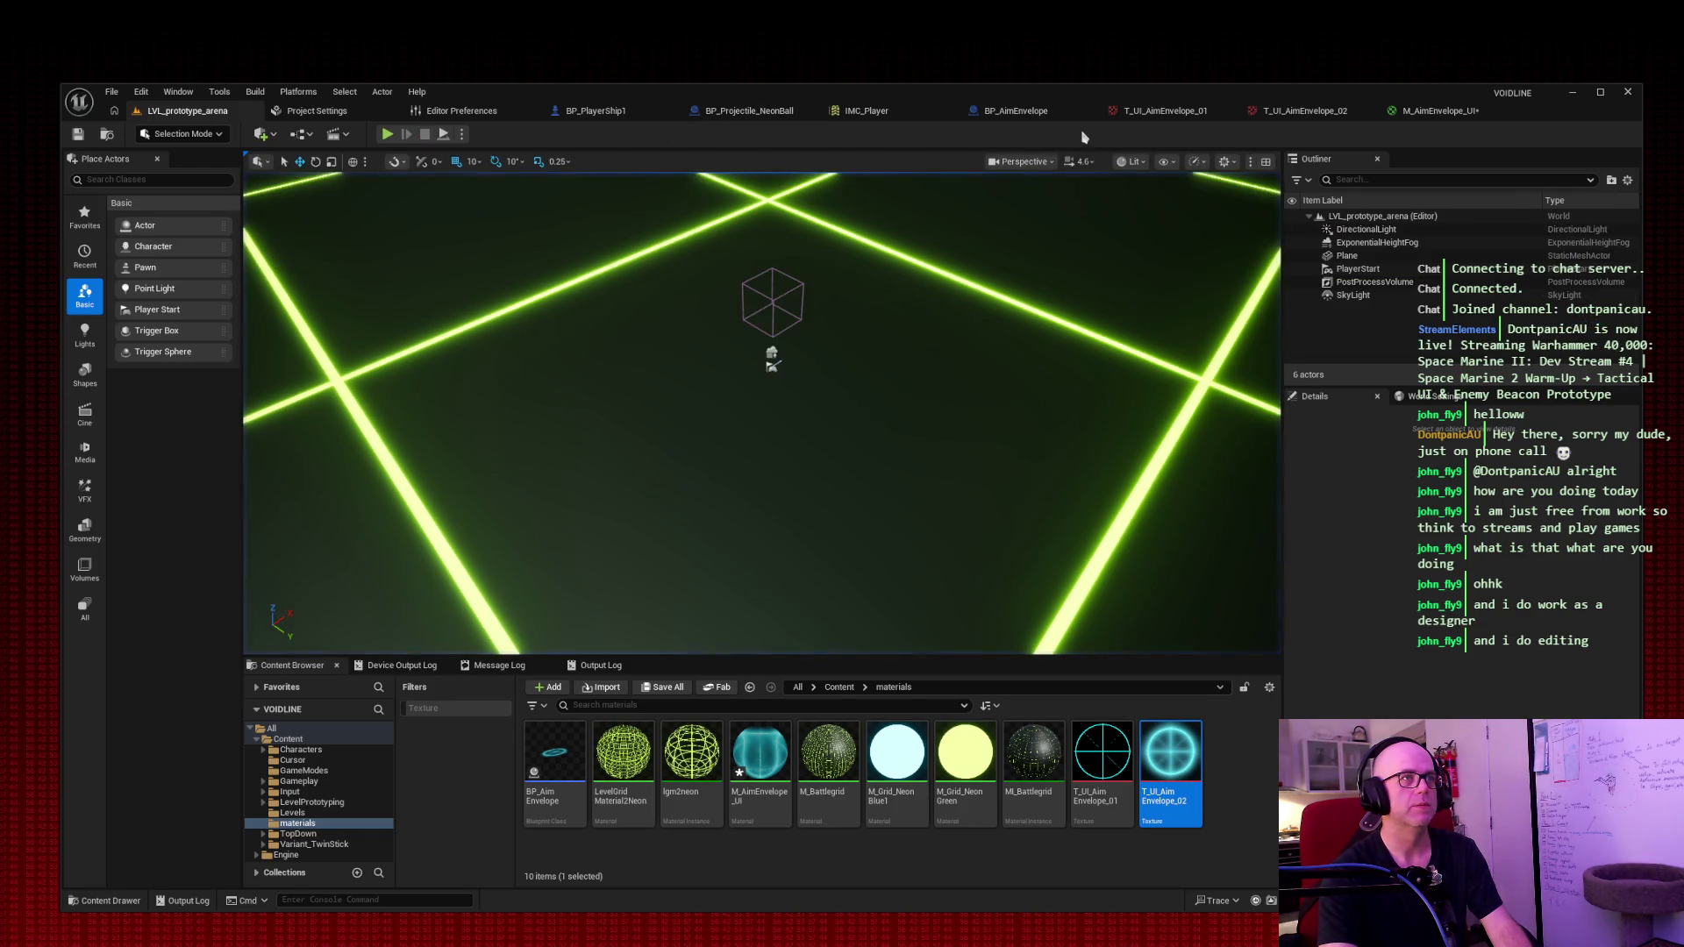
{"action": "left_click", "coordinate": [1016, 111]}
Step: Frame the ReticleMesh plane and snip both the reticle region and the whole editor window
{"action": "left_click_drag", "start_coordinate": [772, 465], "coordinate": [702, 527]}
{"action": "key", "text": "f"}
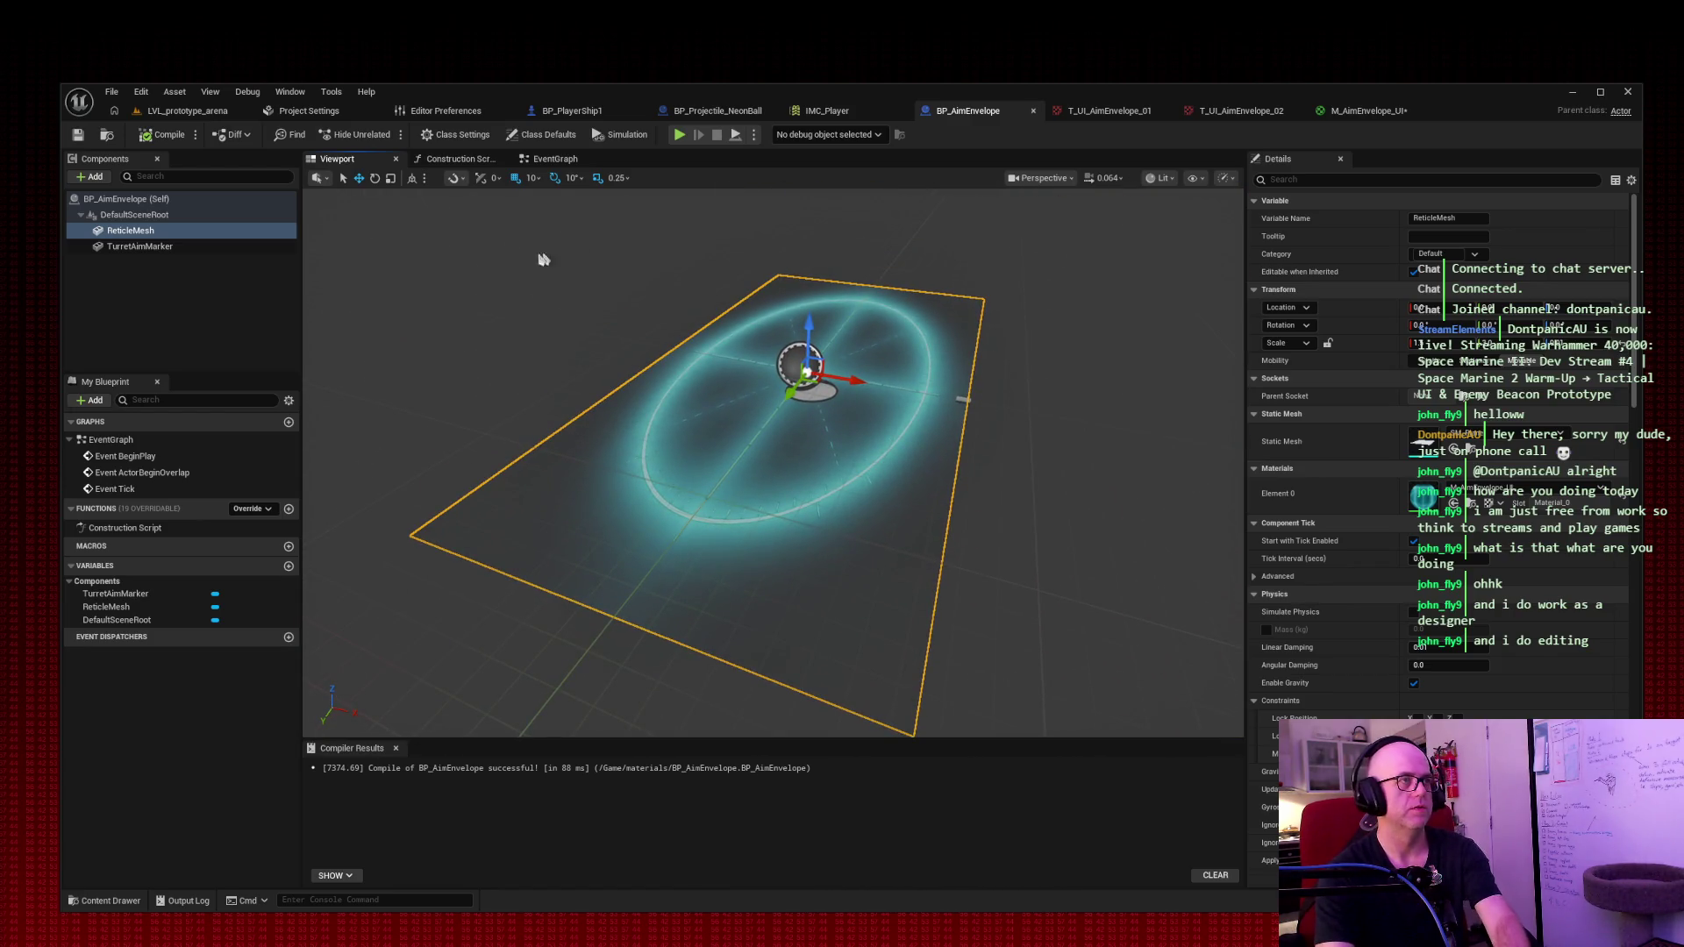
{"action": "key", "text": "super+shift+s"}
{"action": "mouse_move", "coordinate": [354, 213]}
{"action": "left_mouse_down"}
{"action": "mouse_move", "coordinate": [1166, 700]}
{"action": "mouse_move", "coordinate": [1168, 768]}
{"action": "left_mouse_up"}
{"action": "key", "text": "super+shift+s"}
{"action": "left_click_drag", "start_coordinate": [43, 63], "coordinate": [1378, 802]}
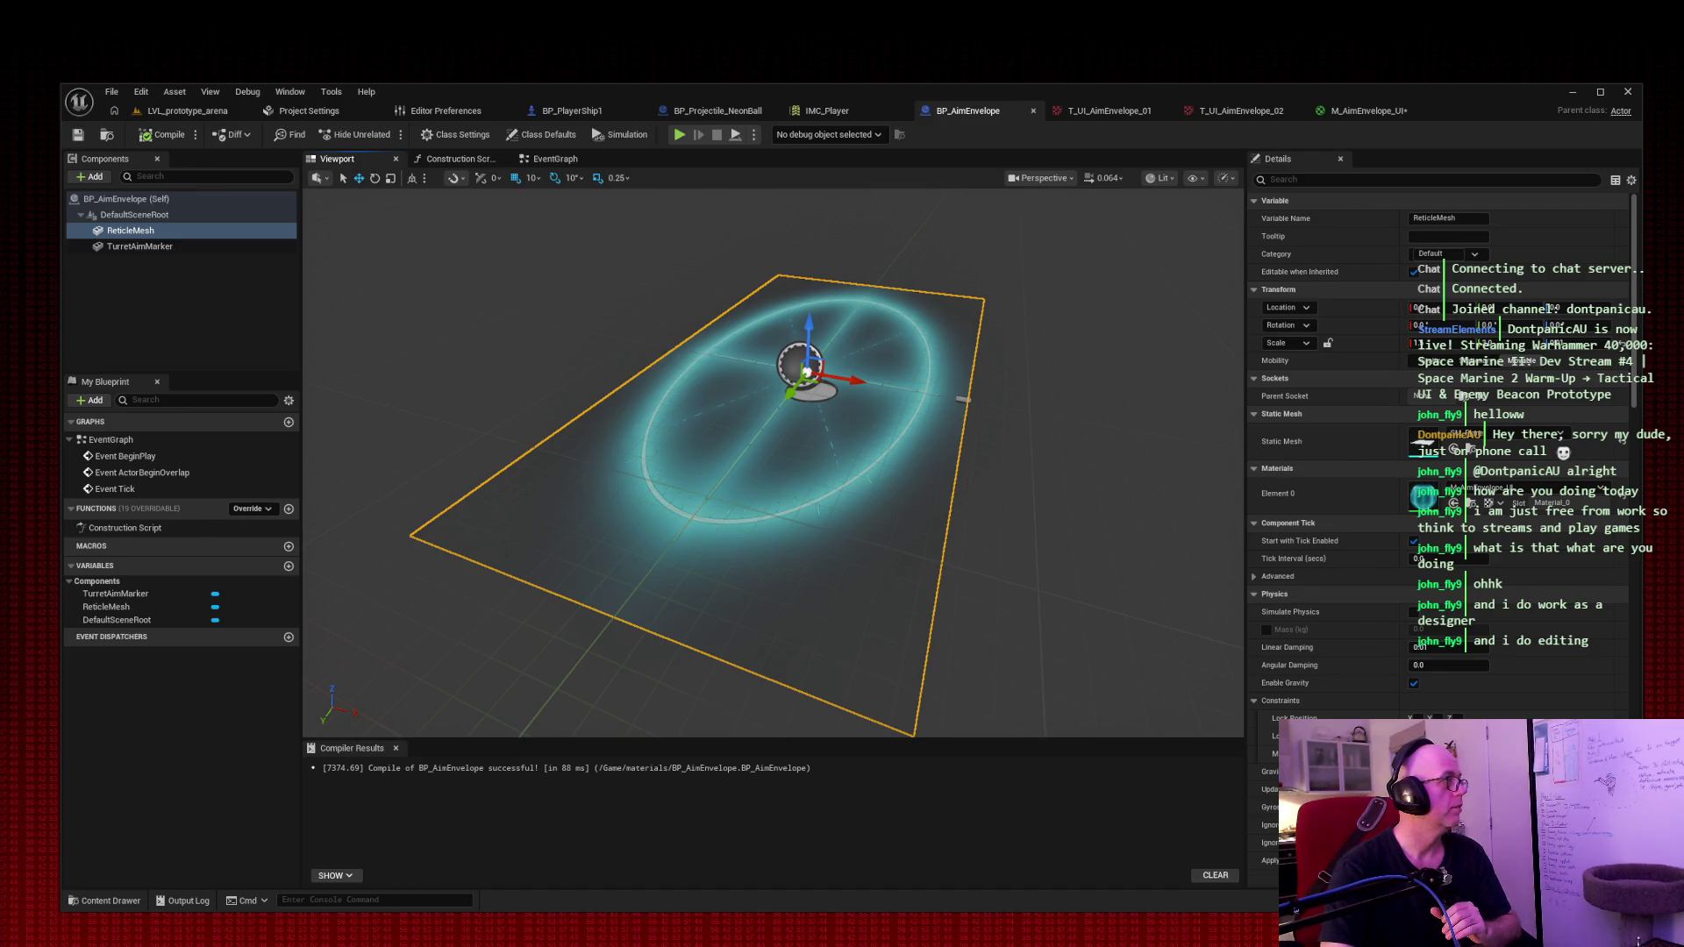
{"action": "left_click", "coordinate": [1345, 112]}
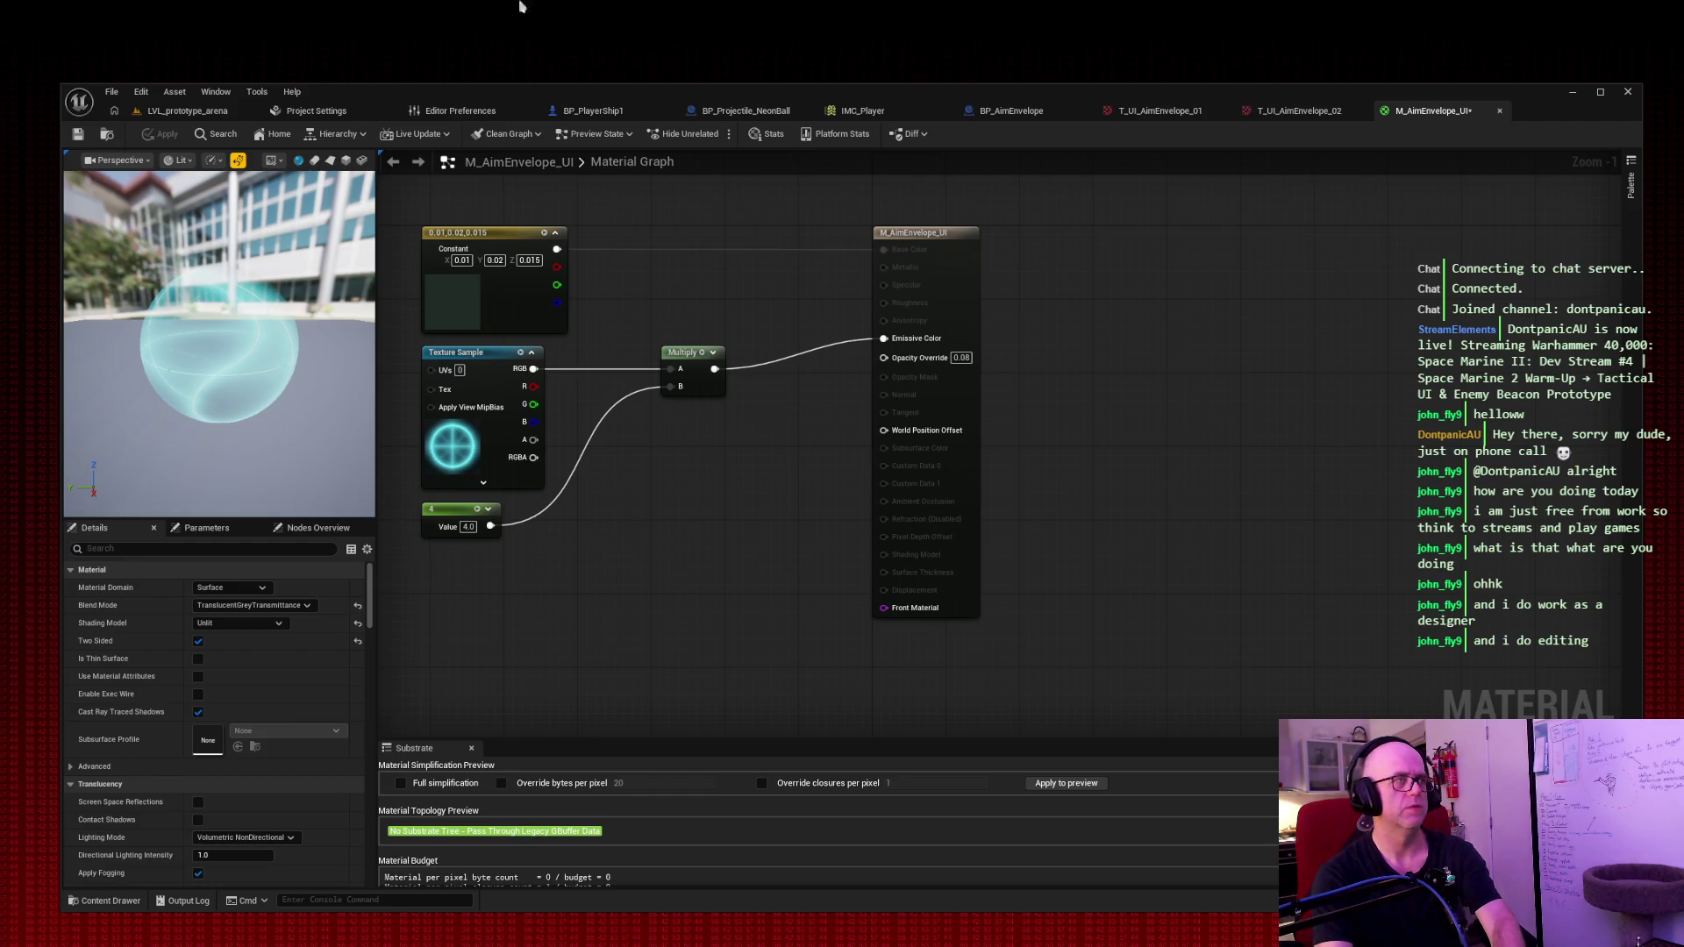
Step: Connect the reticle texture's alpha (A) pin to the material's Opacity Override input
{"action": "key", "text": "super+shift+s"}
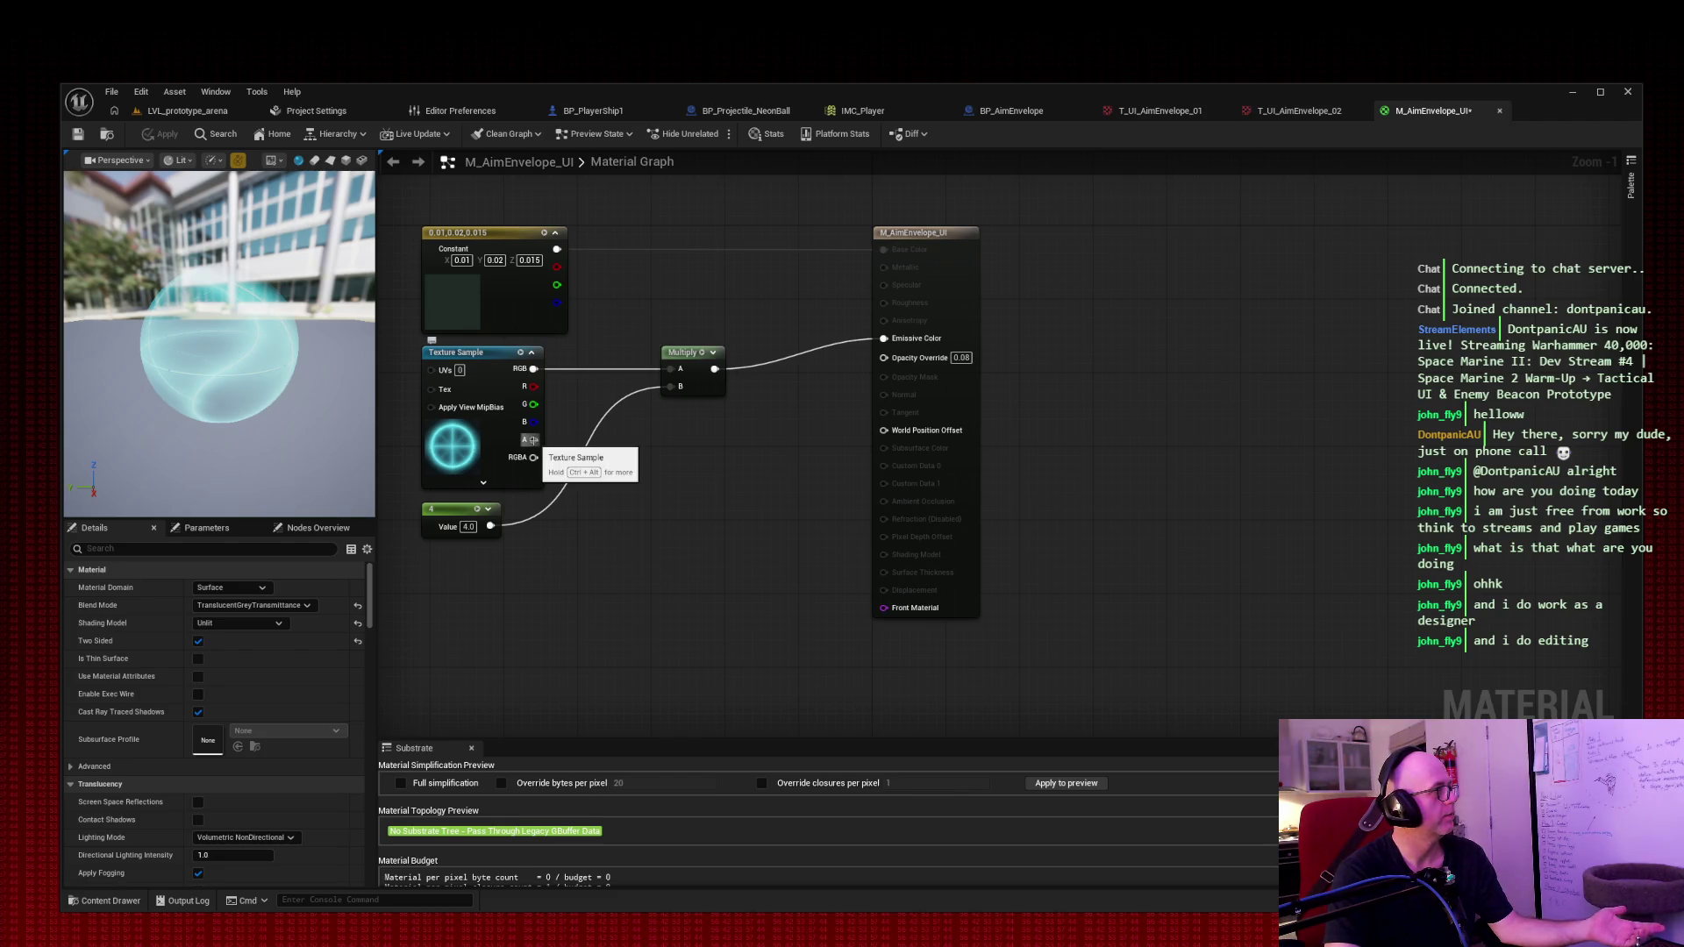
{"action": "mouse_move", "coordinate": [531, 440]}
{"action": "left_mouse_down"}
{"action": "mouse_move", "coordinate": [884, 431]}
{"action": "mouse_move", "coordinate": [887, 359]}
{"action": "left_mouse_up"}
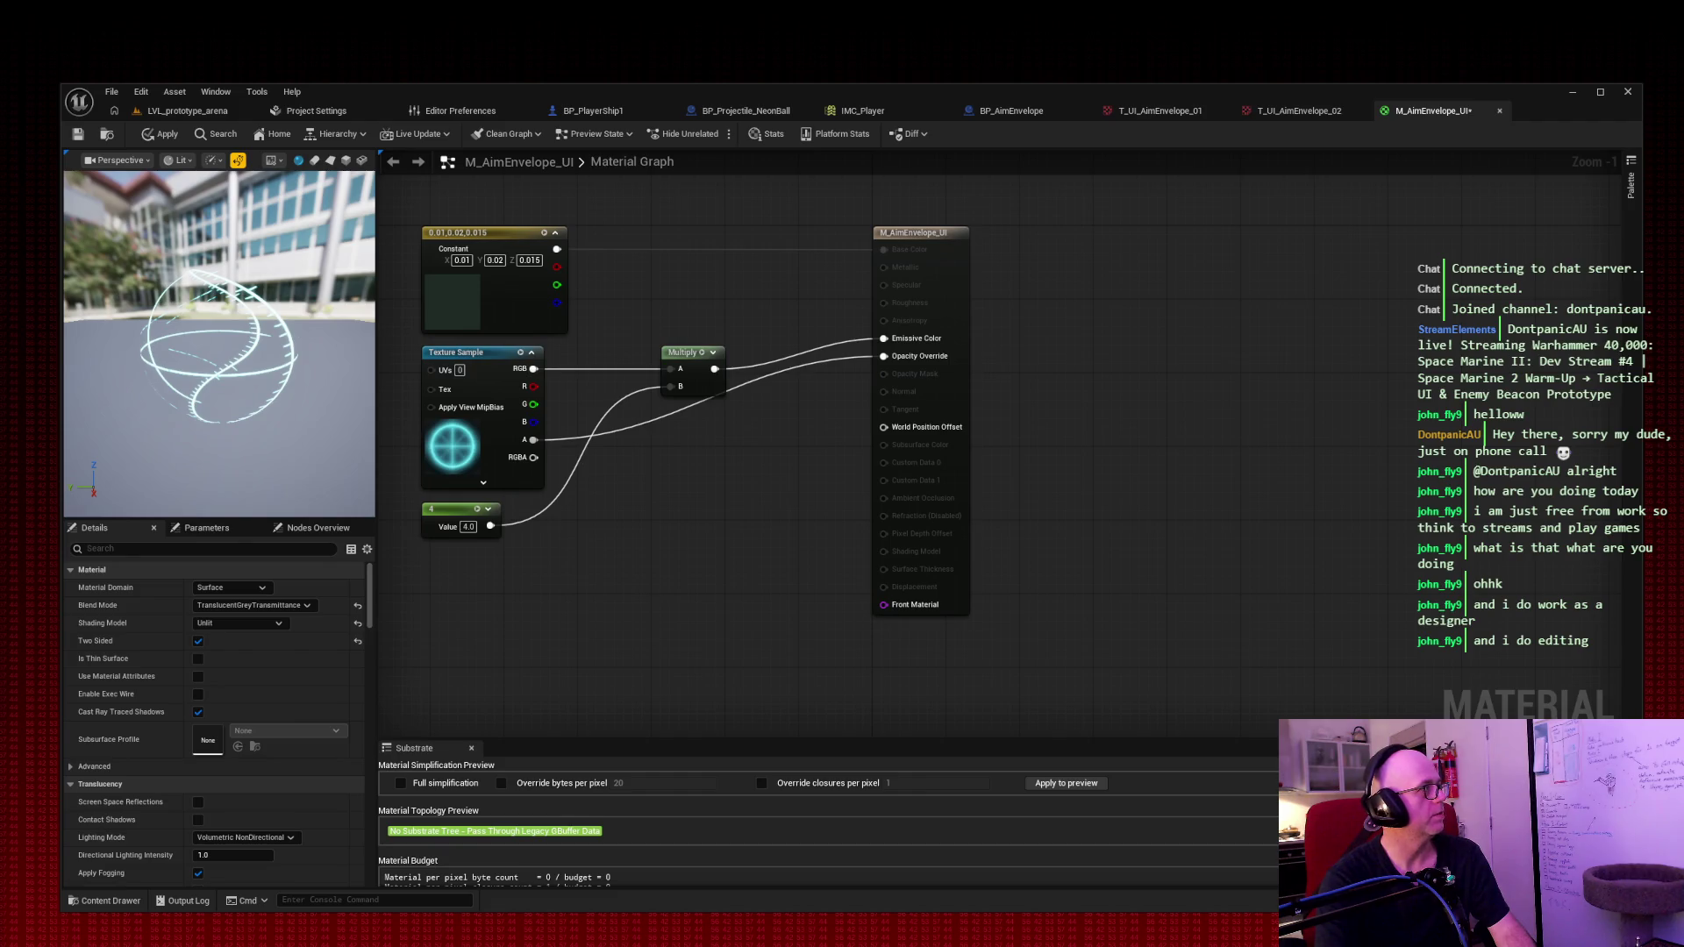
Step: Insert a Multiply node between the texture alpha and Opacity Override
{"action": "right_click", "coordinate": [650, 430]}
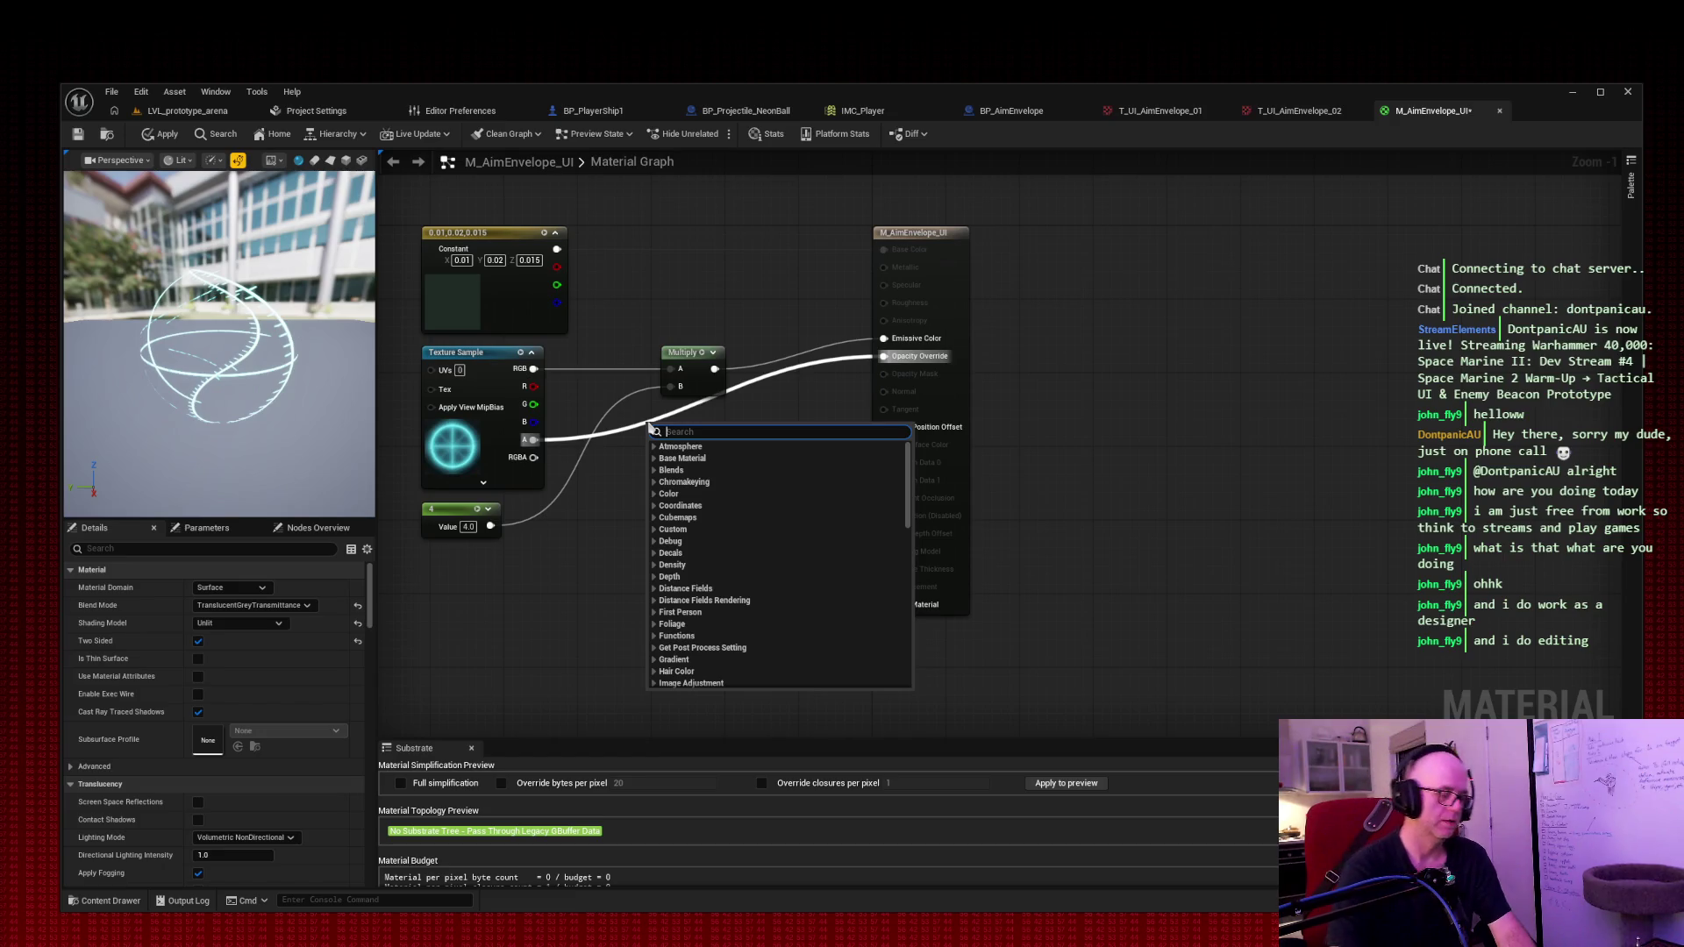
{"action": "type", "text": "multiply"}
{"action": "left_click", "coordinate": [681, 458]}
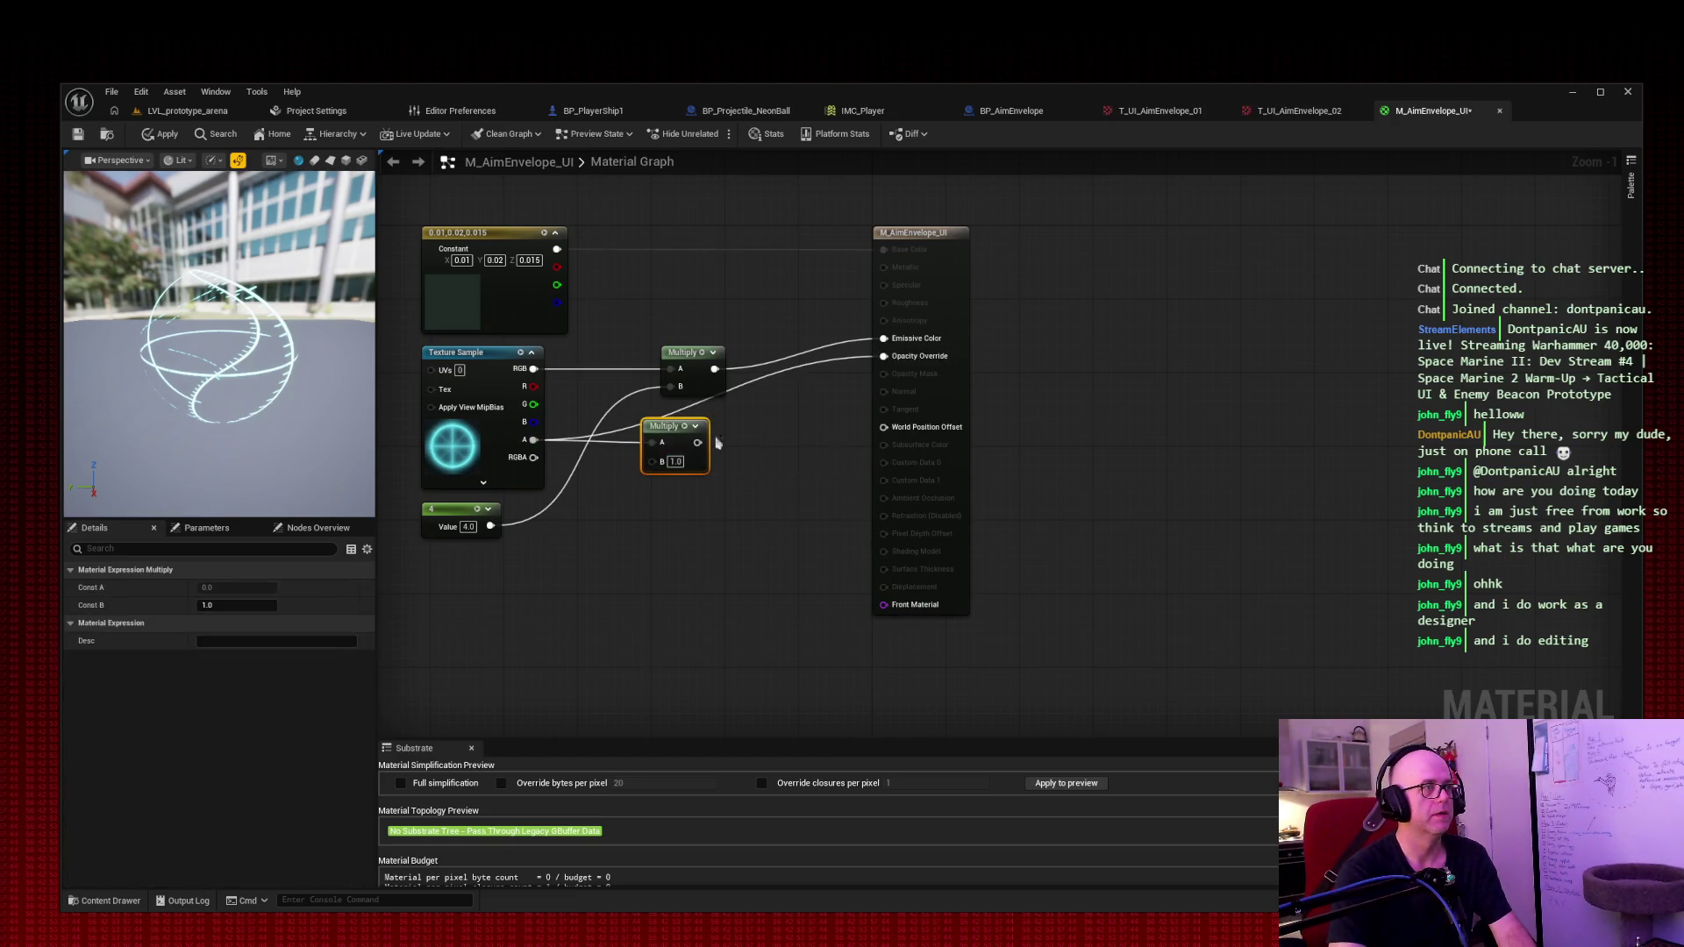
{"action": "left_click_drag", "start_coordinate": [697, 442], "coordinate": [884, 356]}
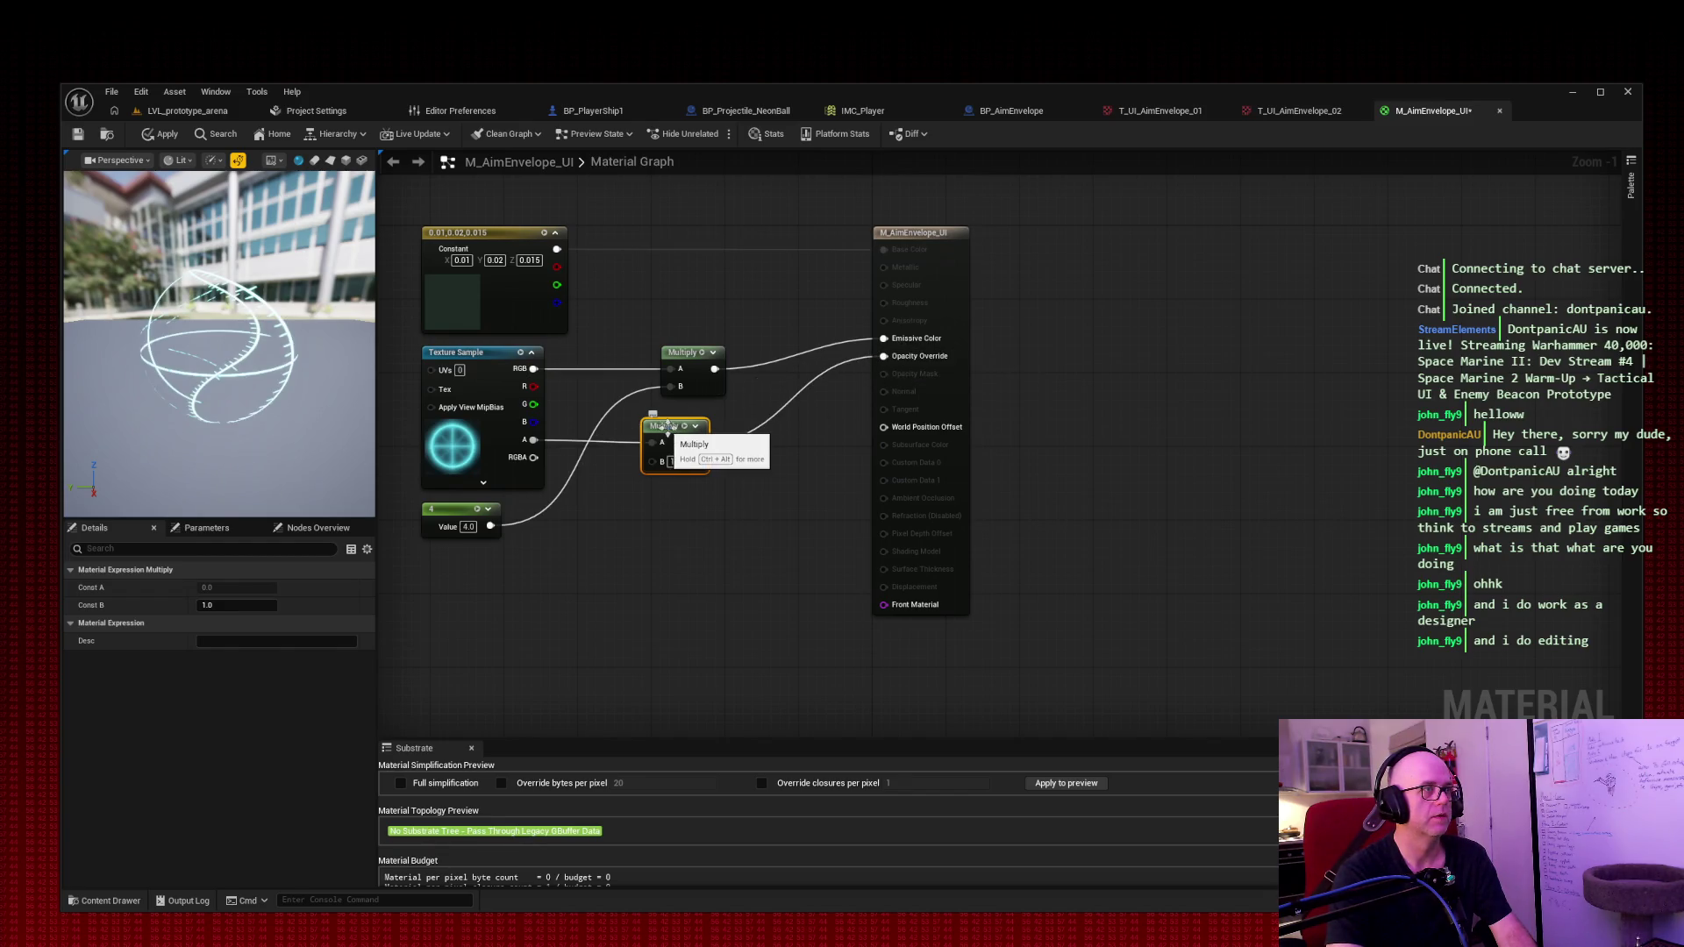
{"action": "left_click_drag", "start_coordinate": [666, 428], "coordinate": [690, 424]}
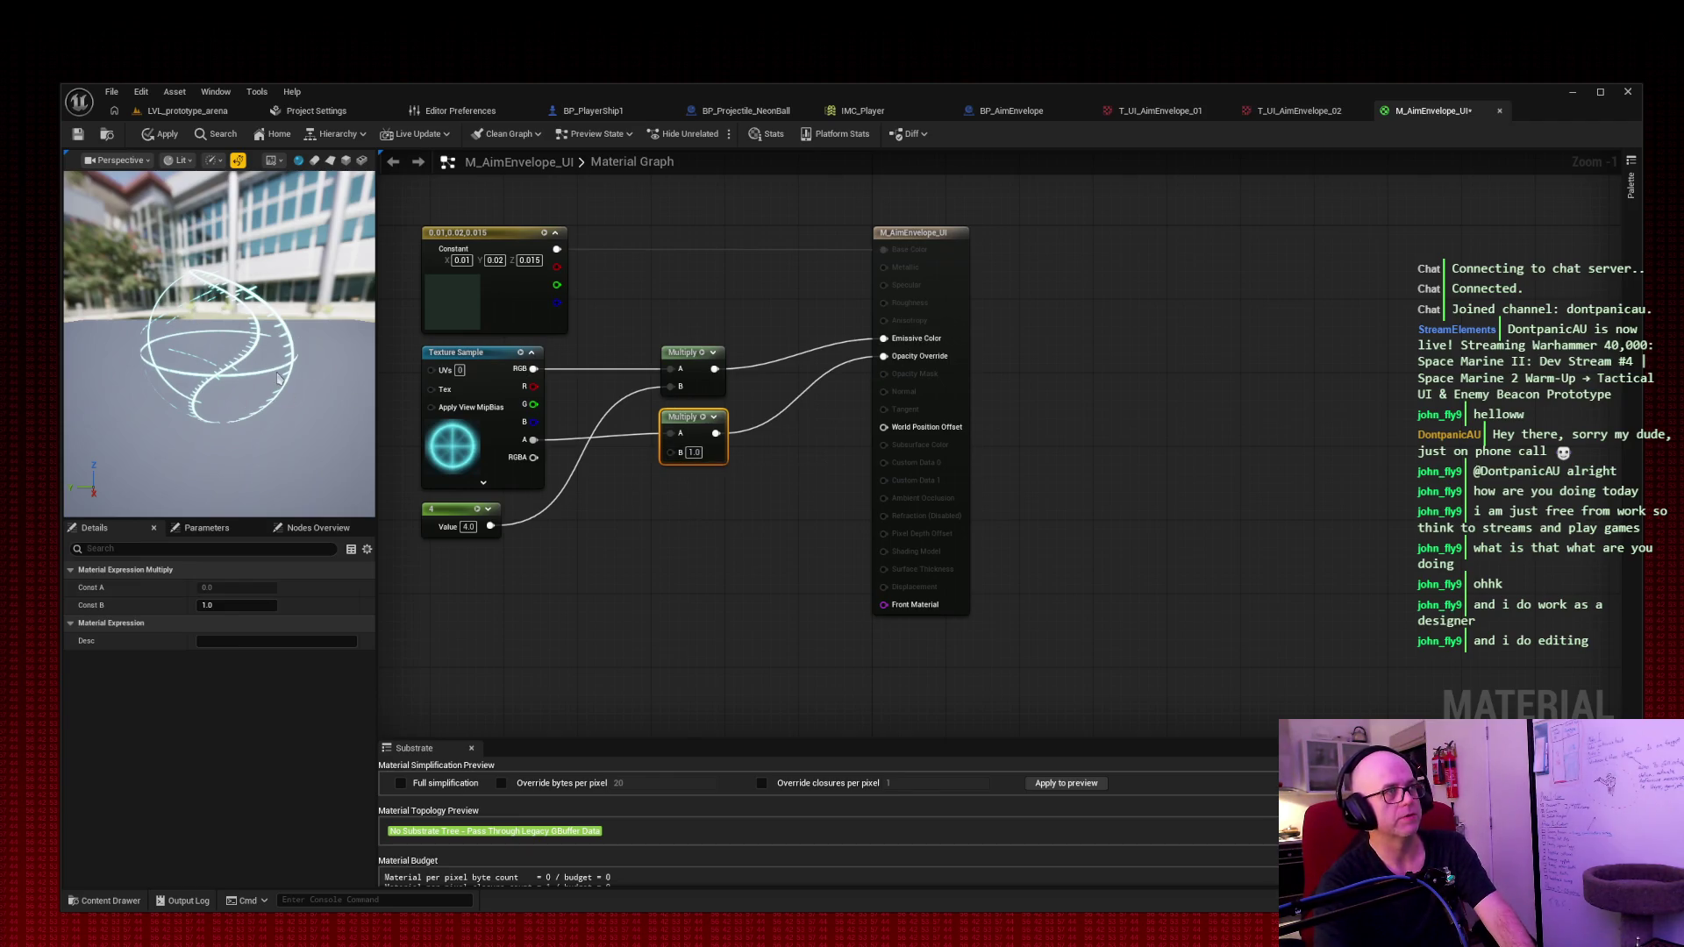
Step: Try Multiply B values of 0.5 and 5, settling on 1.0
{"action": "left_click", "coordinate": [694, 452]}
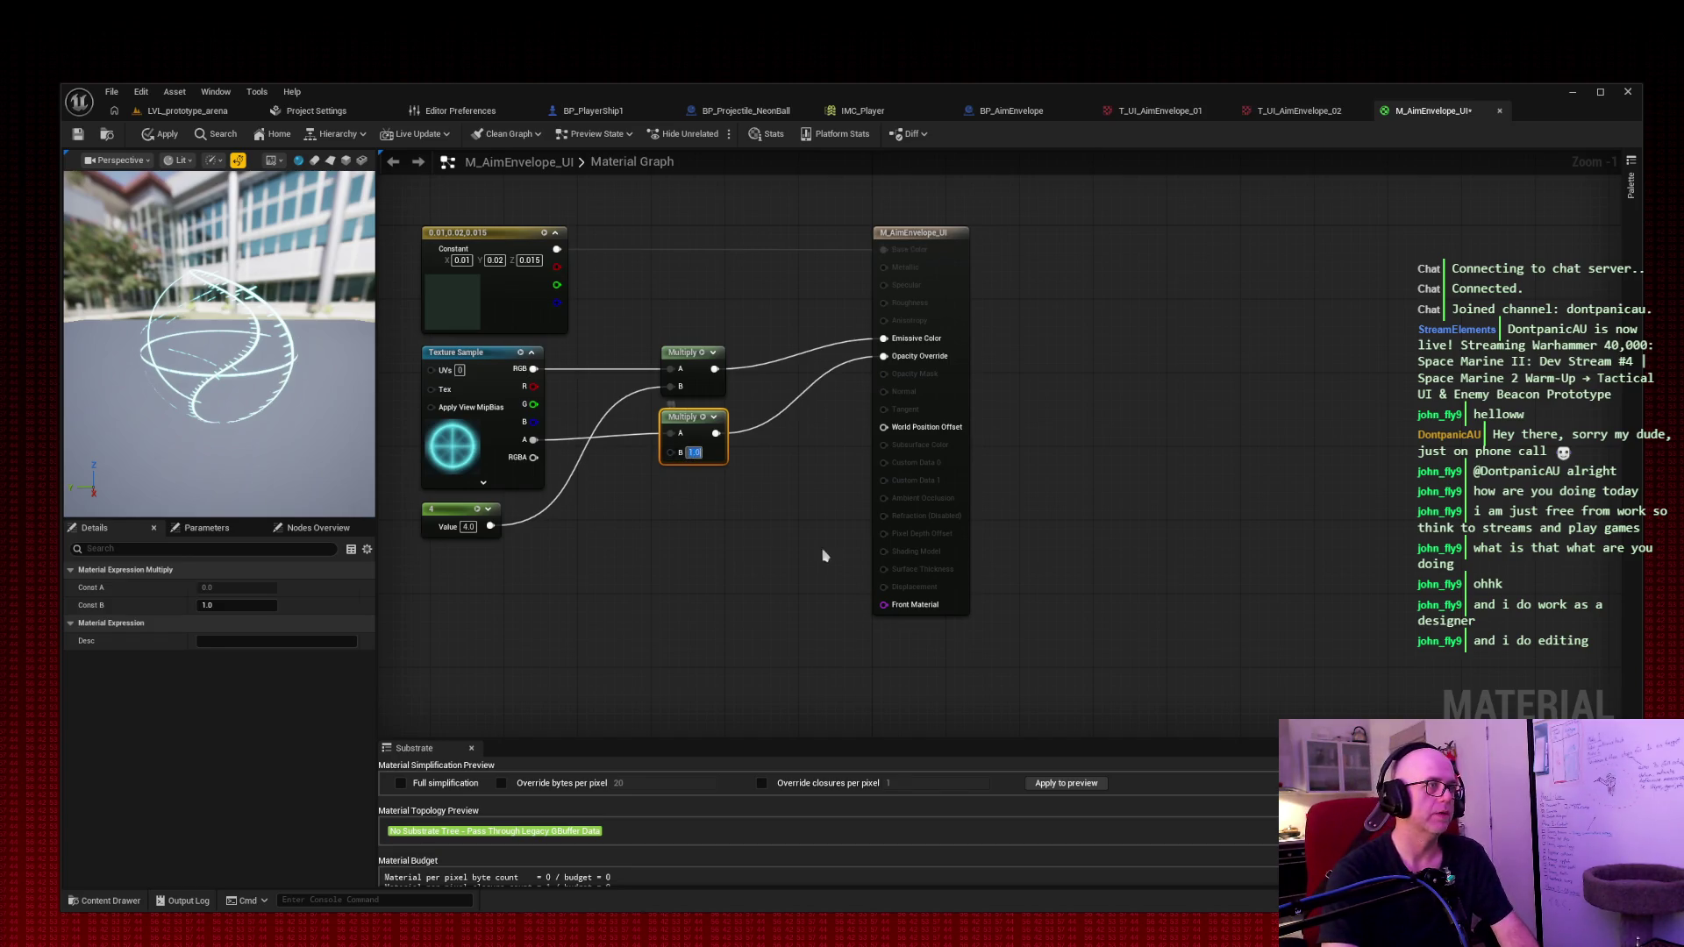
{"action": "type", "text": "0.5"}
{"action": "key", "text": "Return"}
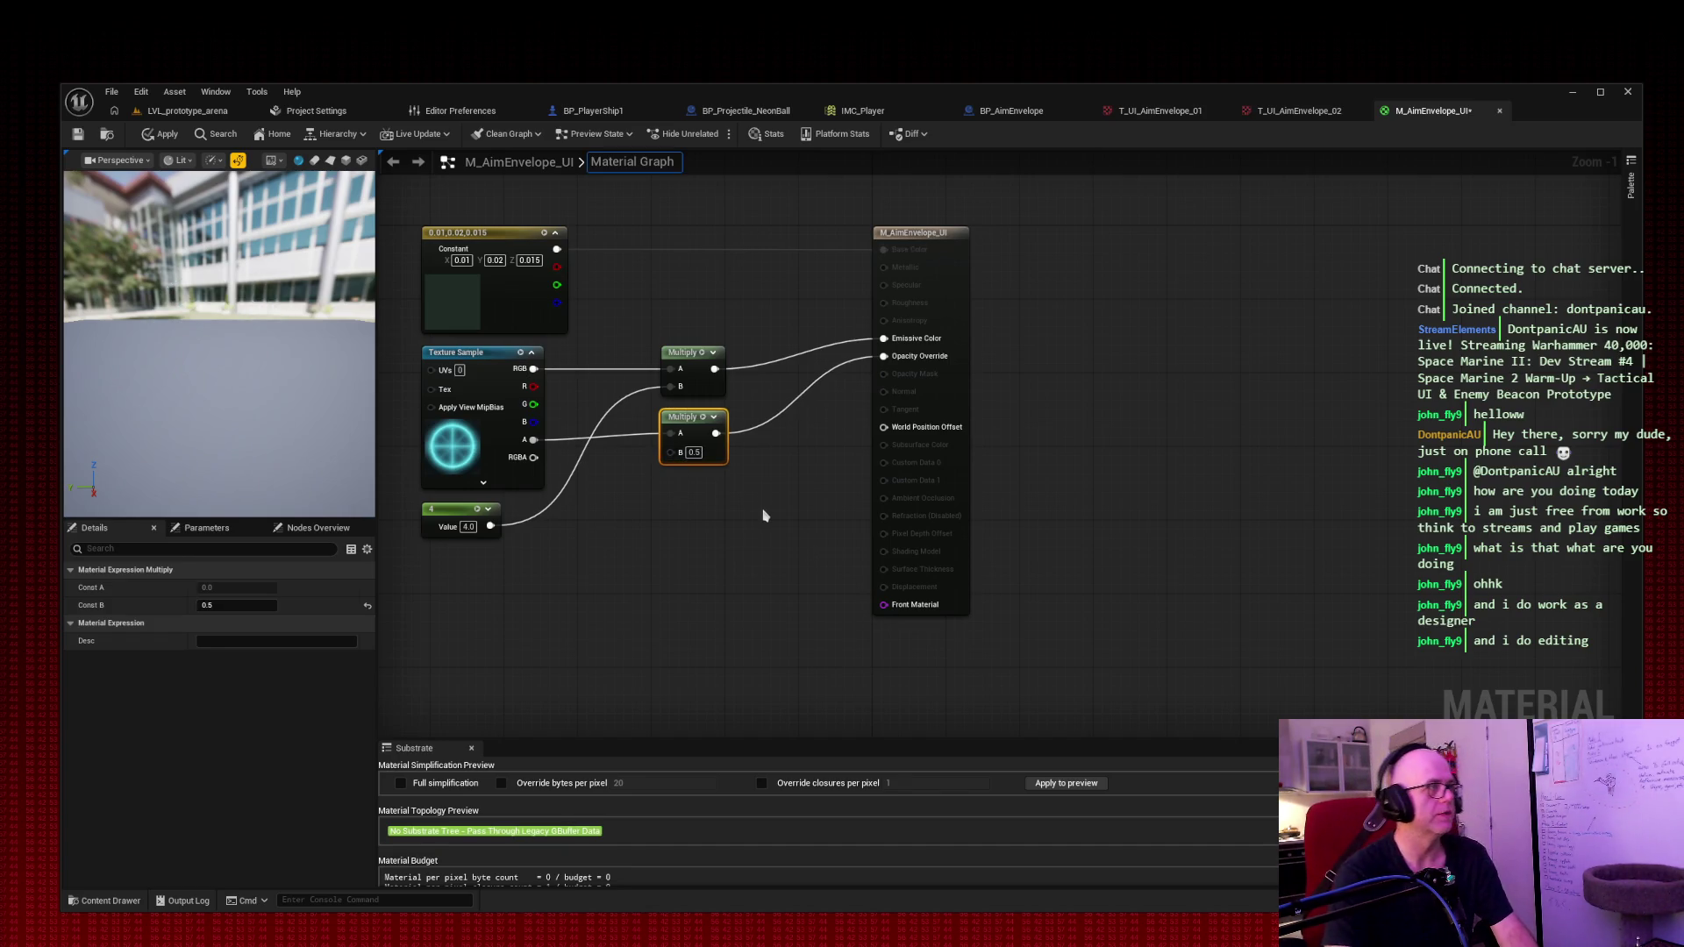
{"action": "left_click", "coordinate": [694, 452]}
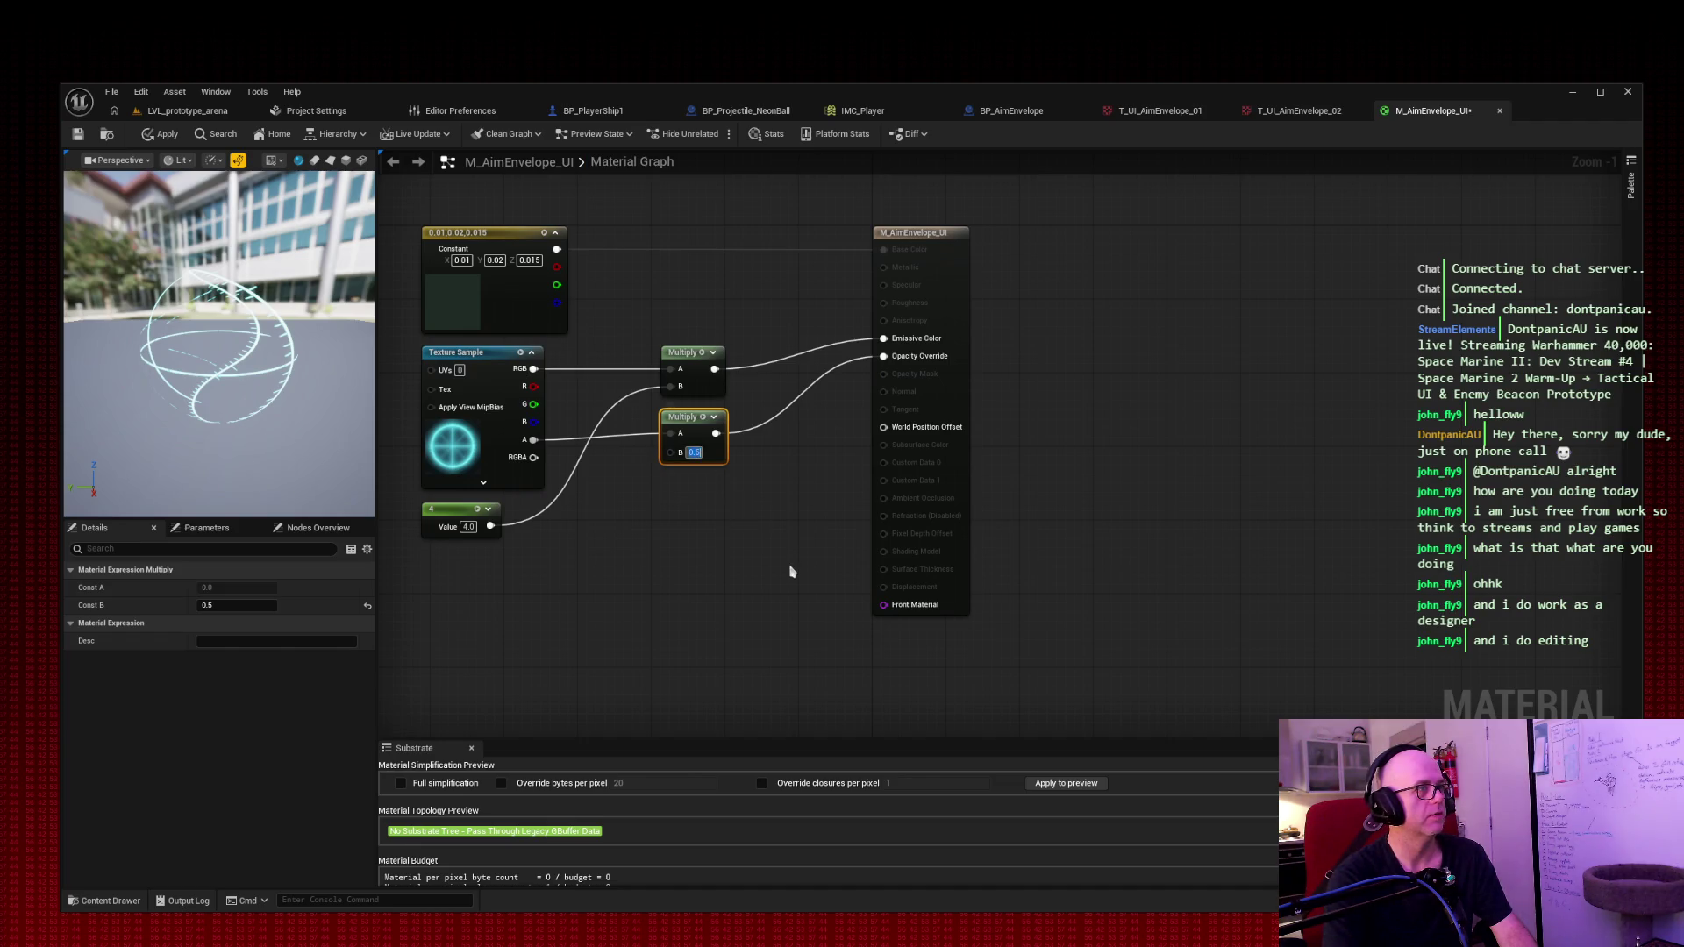
{"action": "type", "text": "5"}
{"action": "key", "text": "Return"}
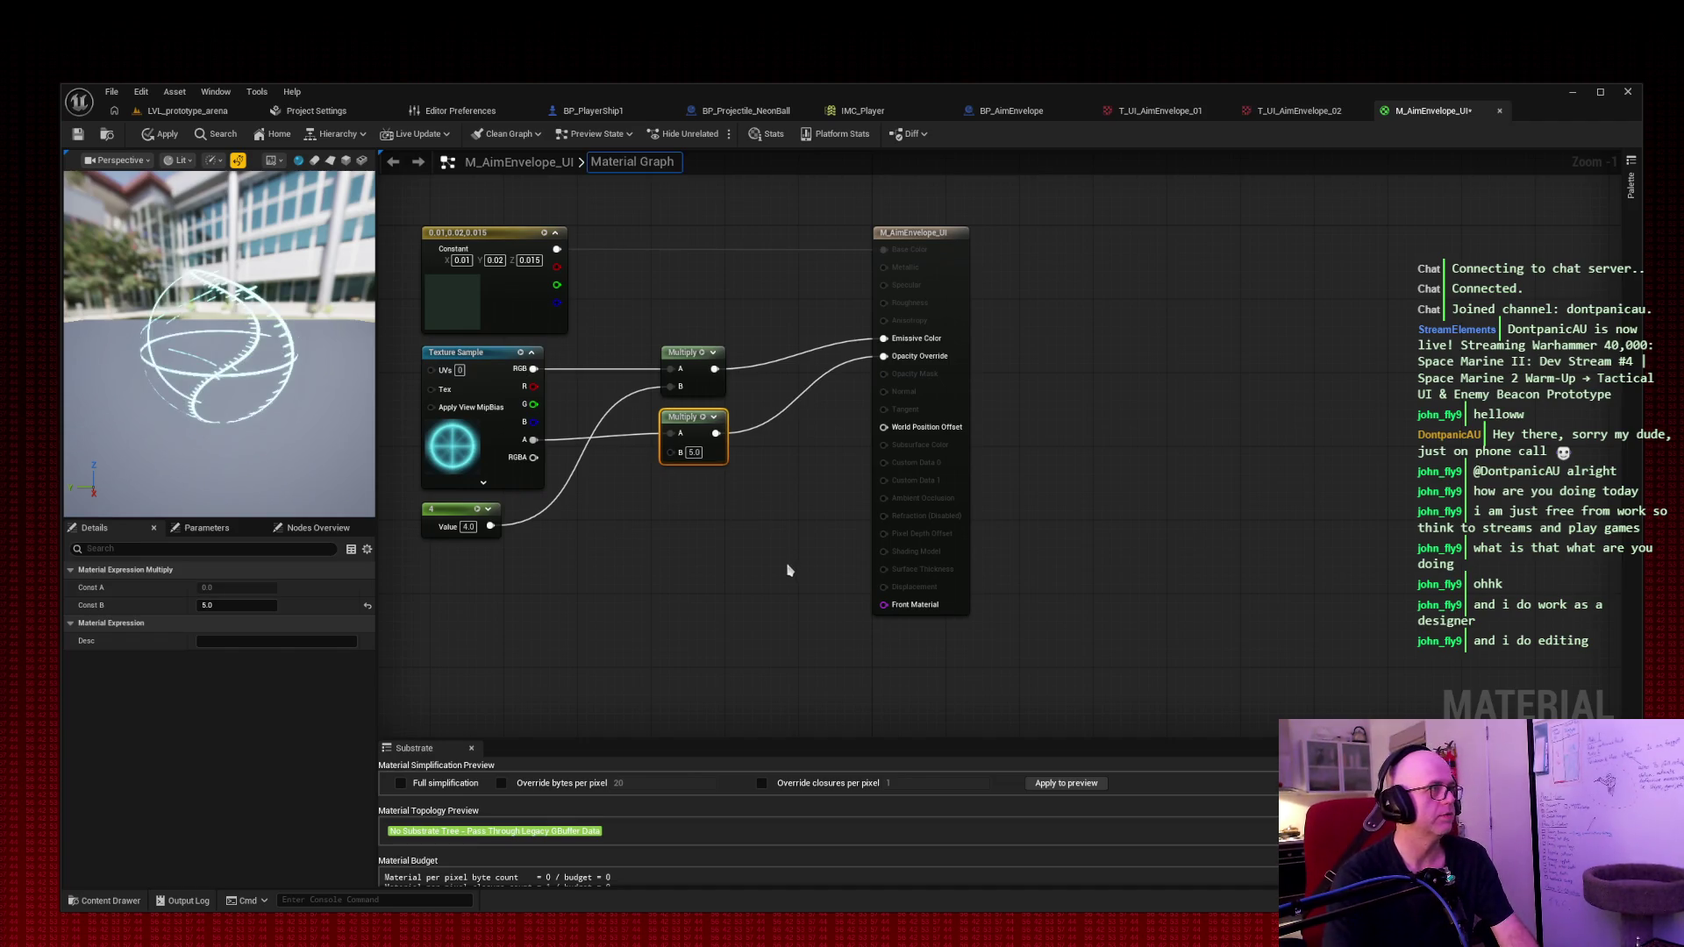
{"action": "left_click", "coordinate": [694, 452]}
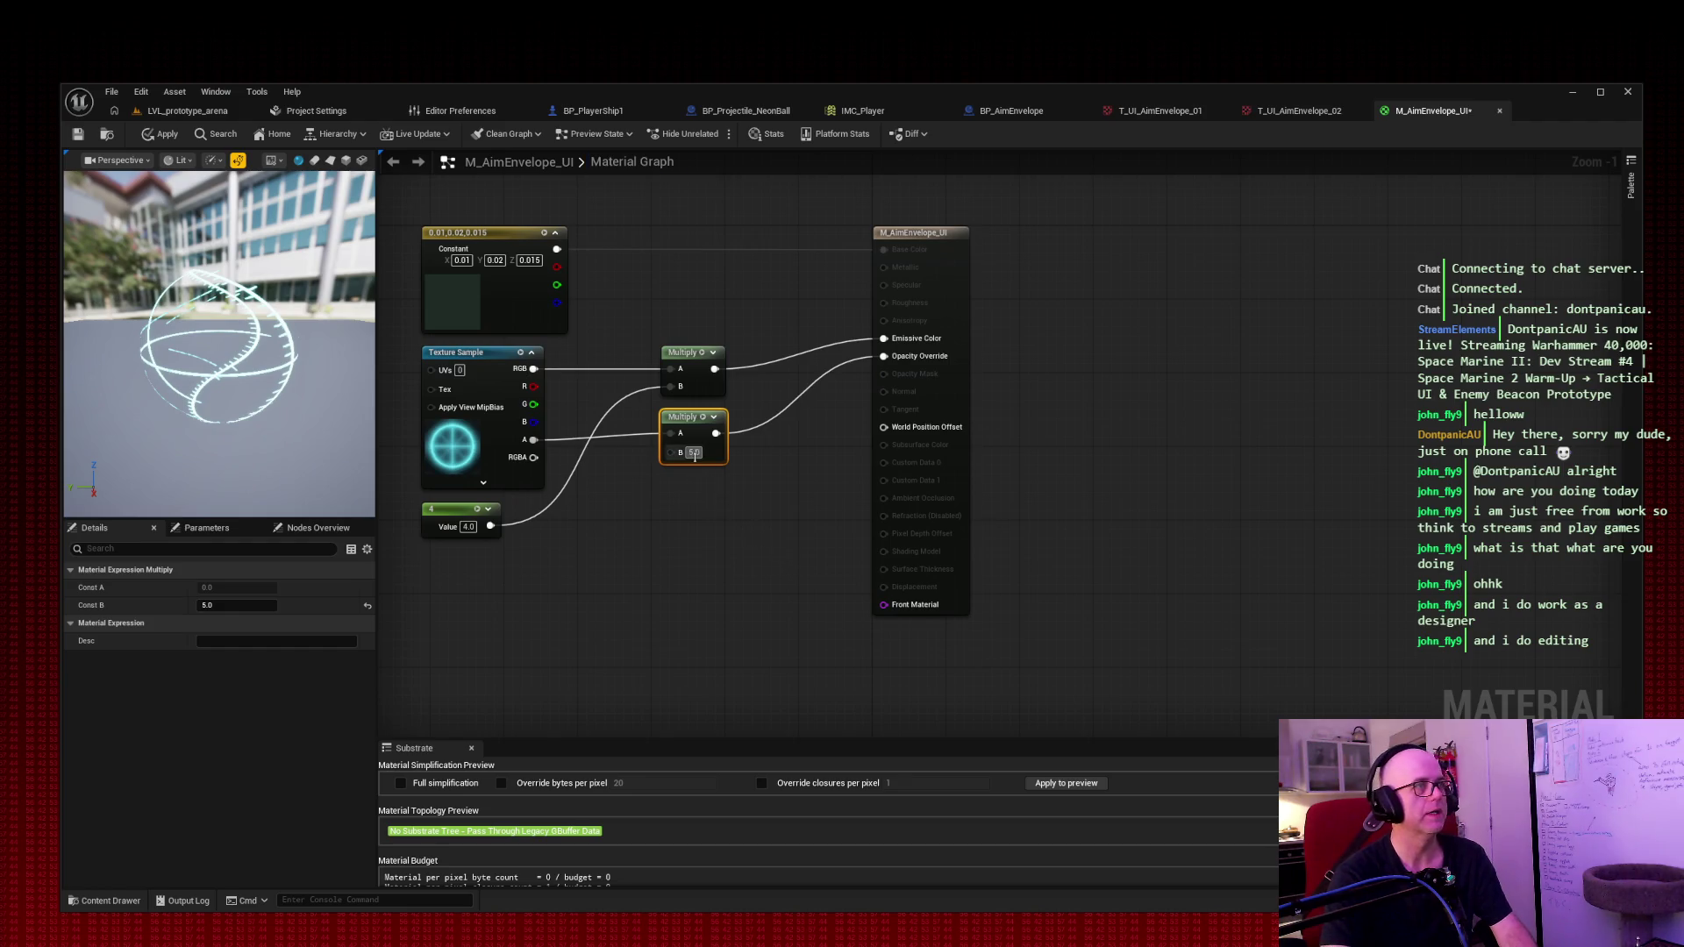
{"action": "type", "text": "1"}
{"action": "key", "text": "Return"}
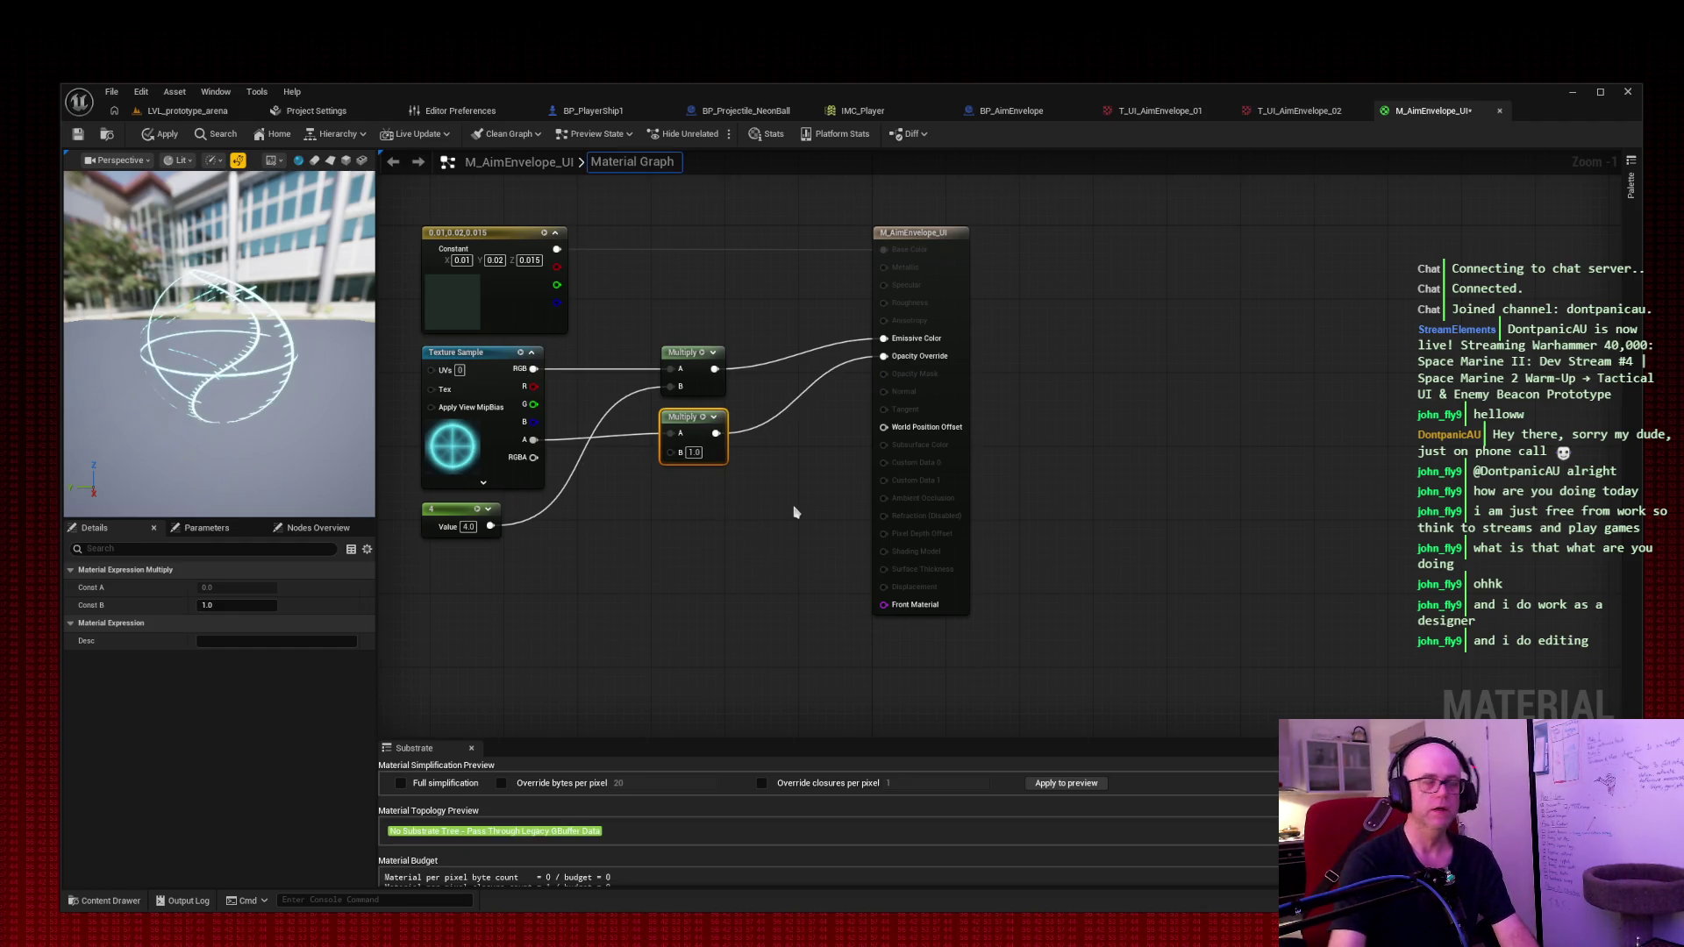
Step: Save the material, then start playing the prototype arena level
{"action": "left_click", "coordinate": [78, 133]}
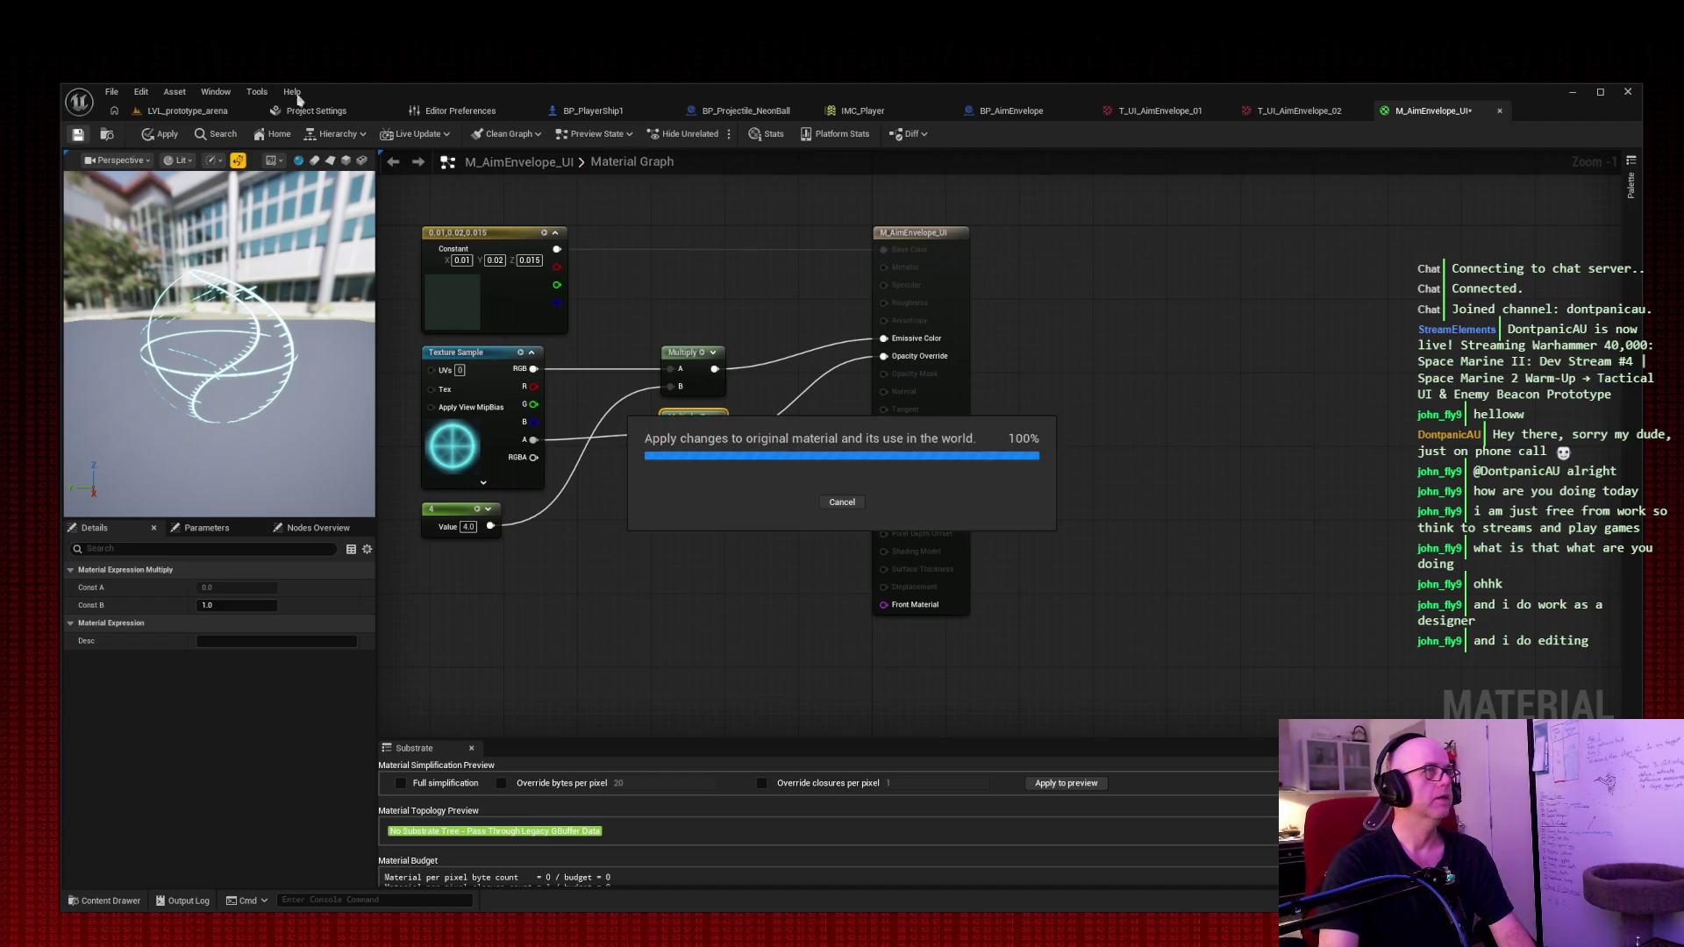
{"action": "left_click", "coordinate": [172, 116]}
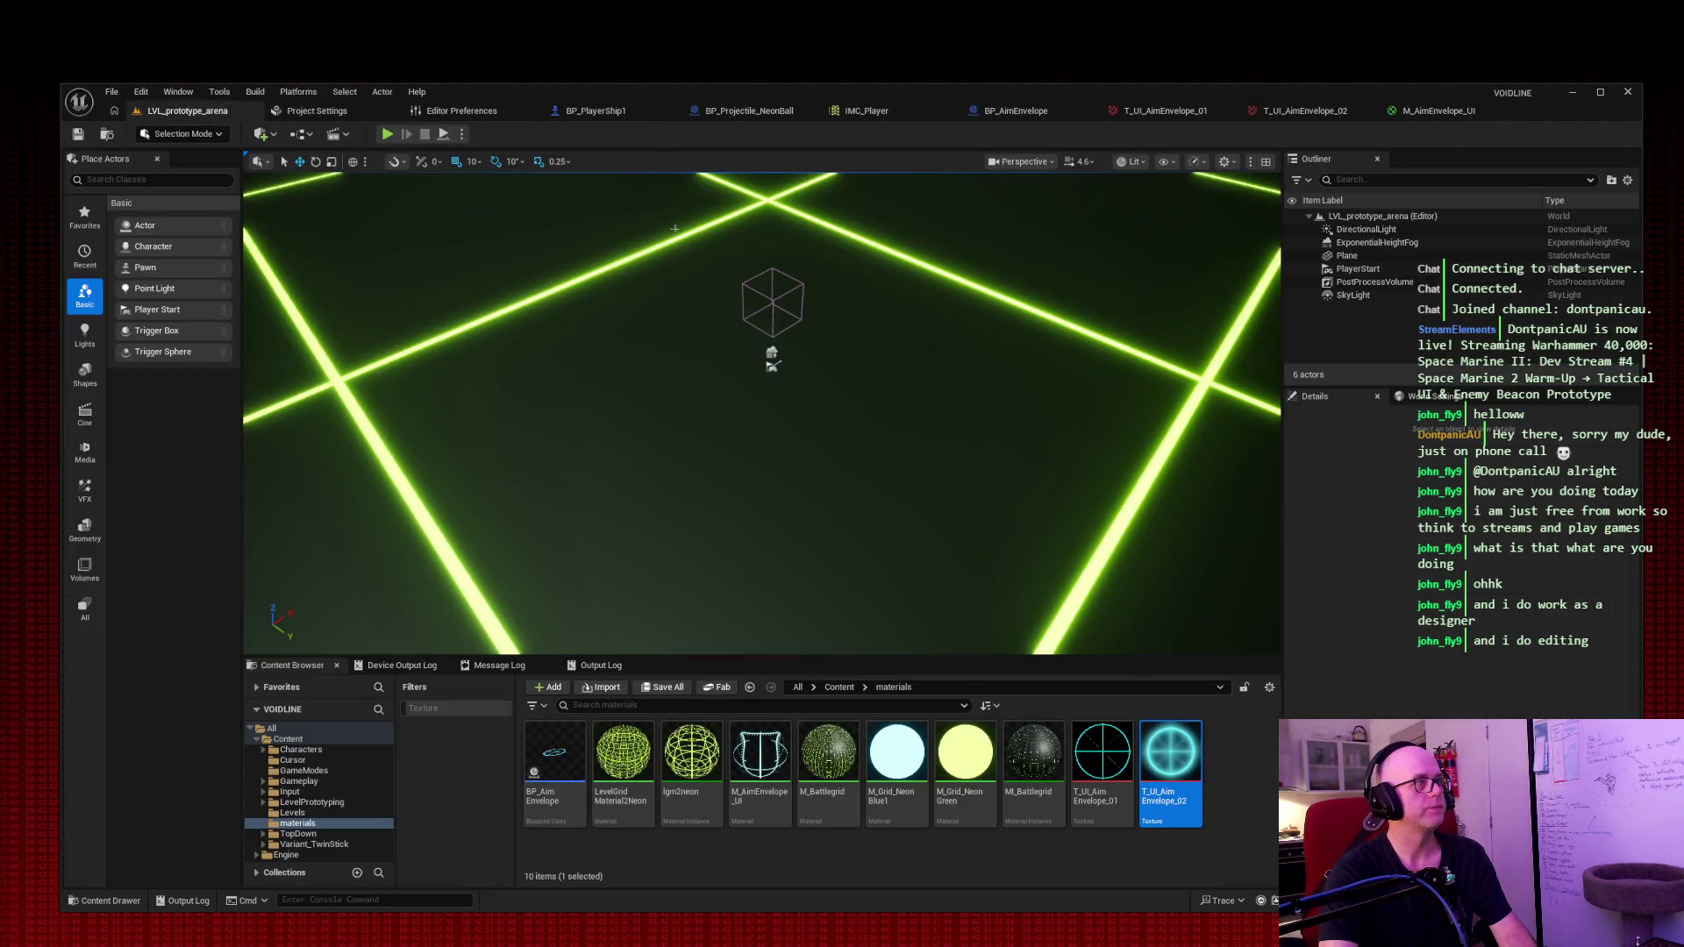
{"action": "left_click", "coordinate": [387, 133]}
{"action": "left_click", "coordinate": [914, 330]}
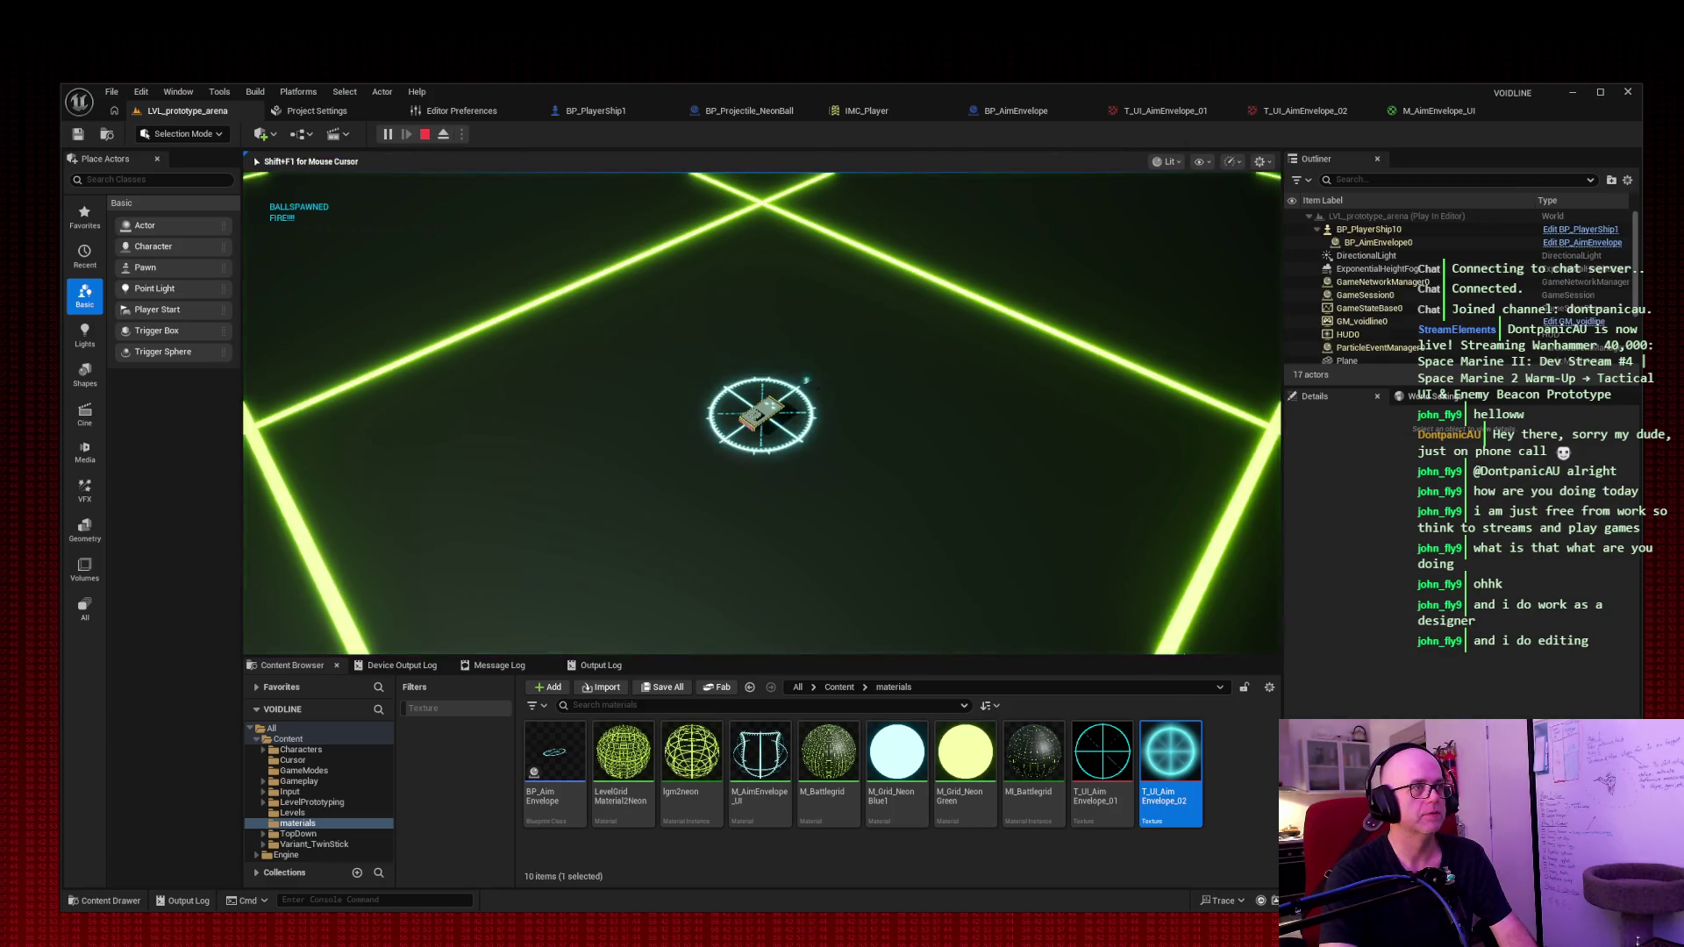
Step: Fly the ship around the arena with WASD while firing projectiles
{"action": "key", "text": "a"}
{"action": "key", "text": "s"}
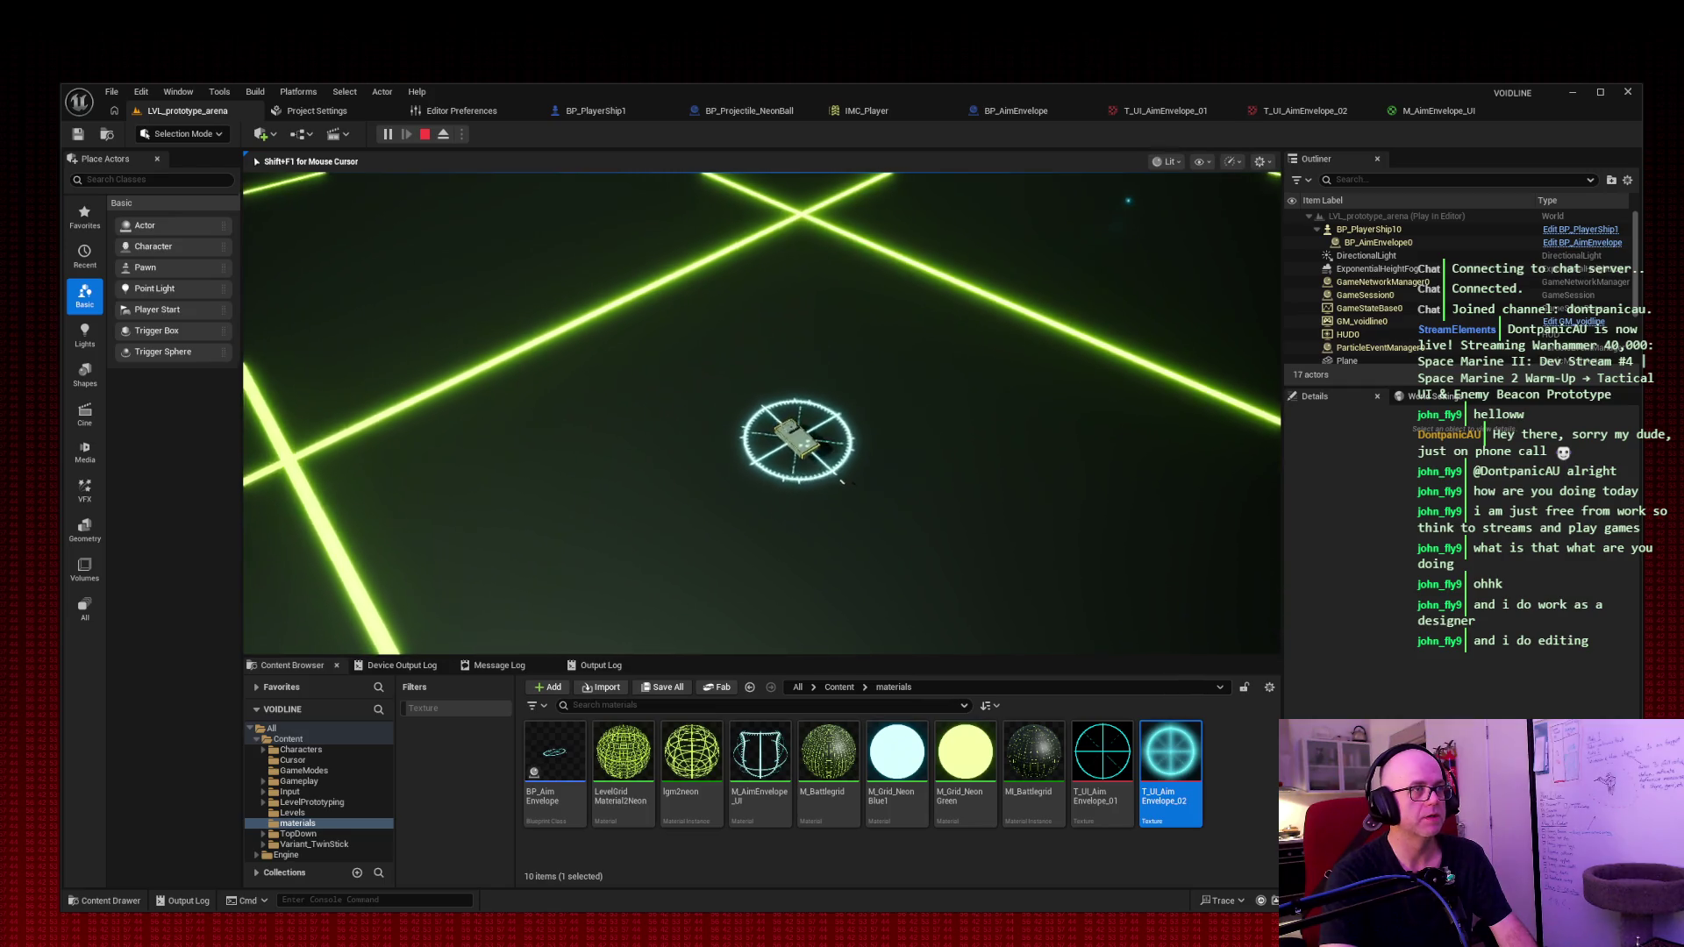
{"action": "key", "text": "w"}
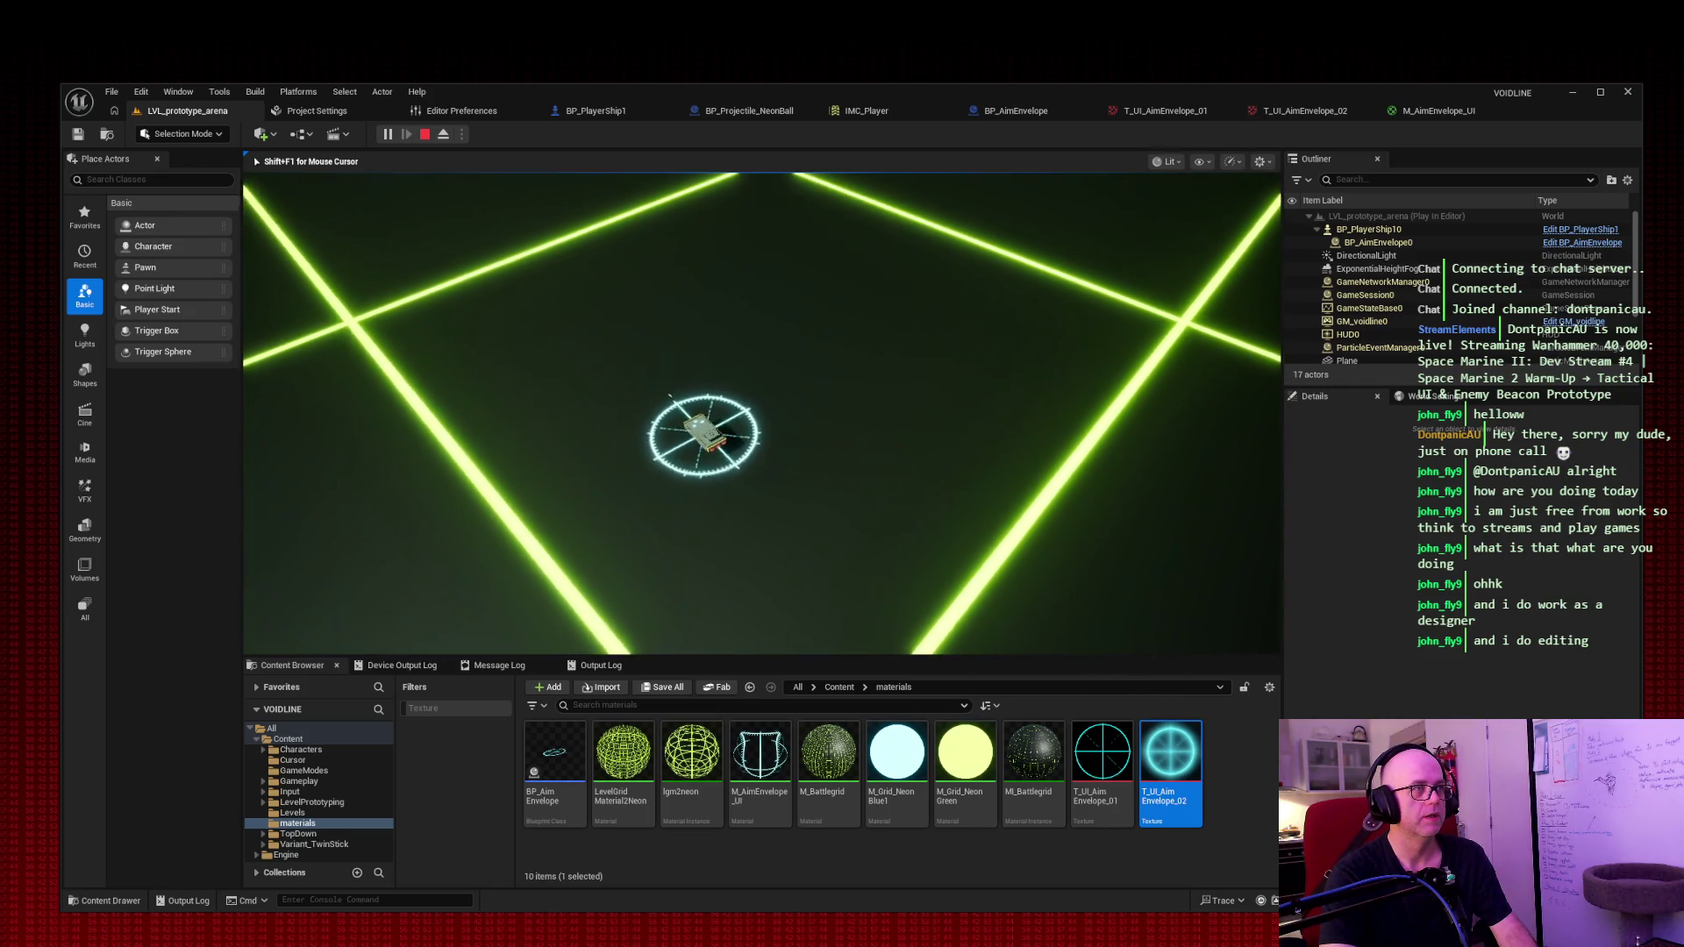
{"action": "key", "text": "a"}
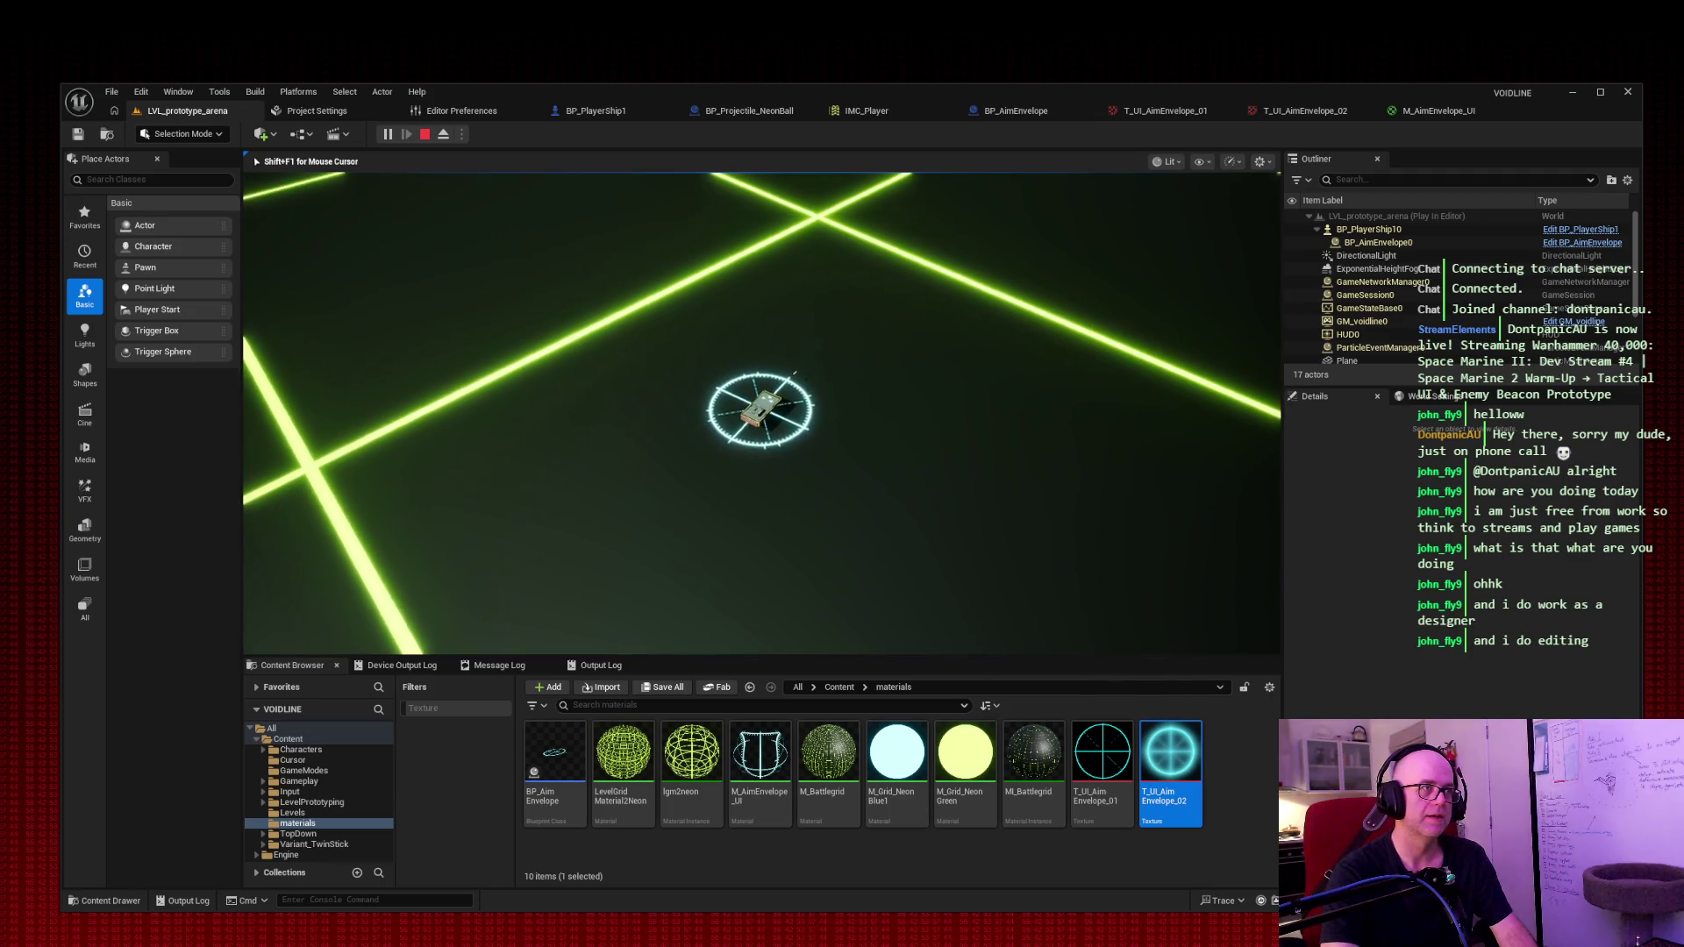
{"action": "key", "text": "w"}
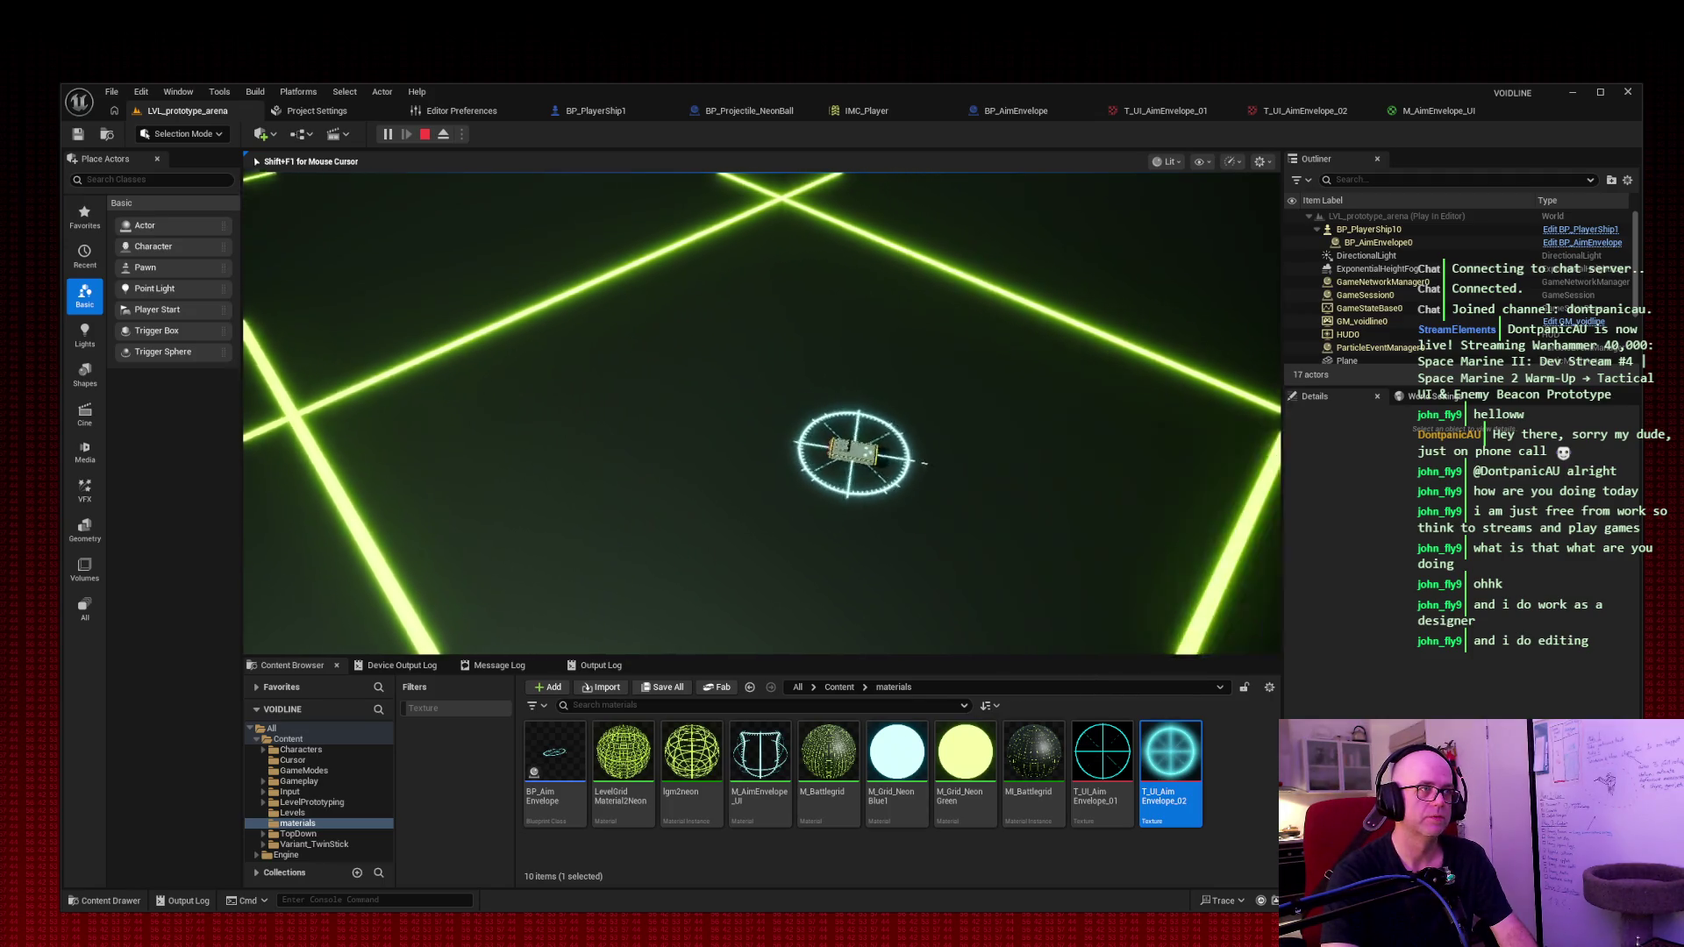
{"action": "key", "text": "s"}
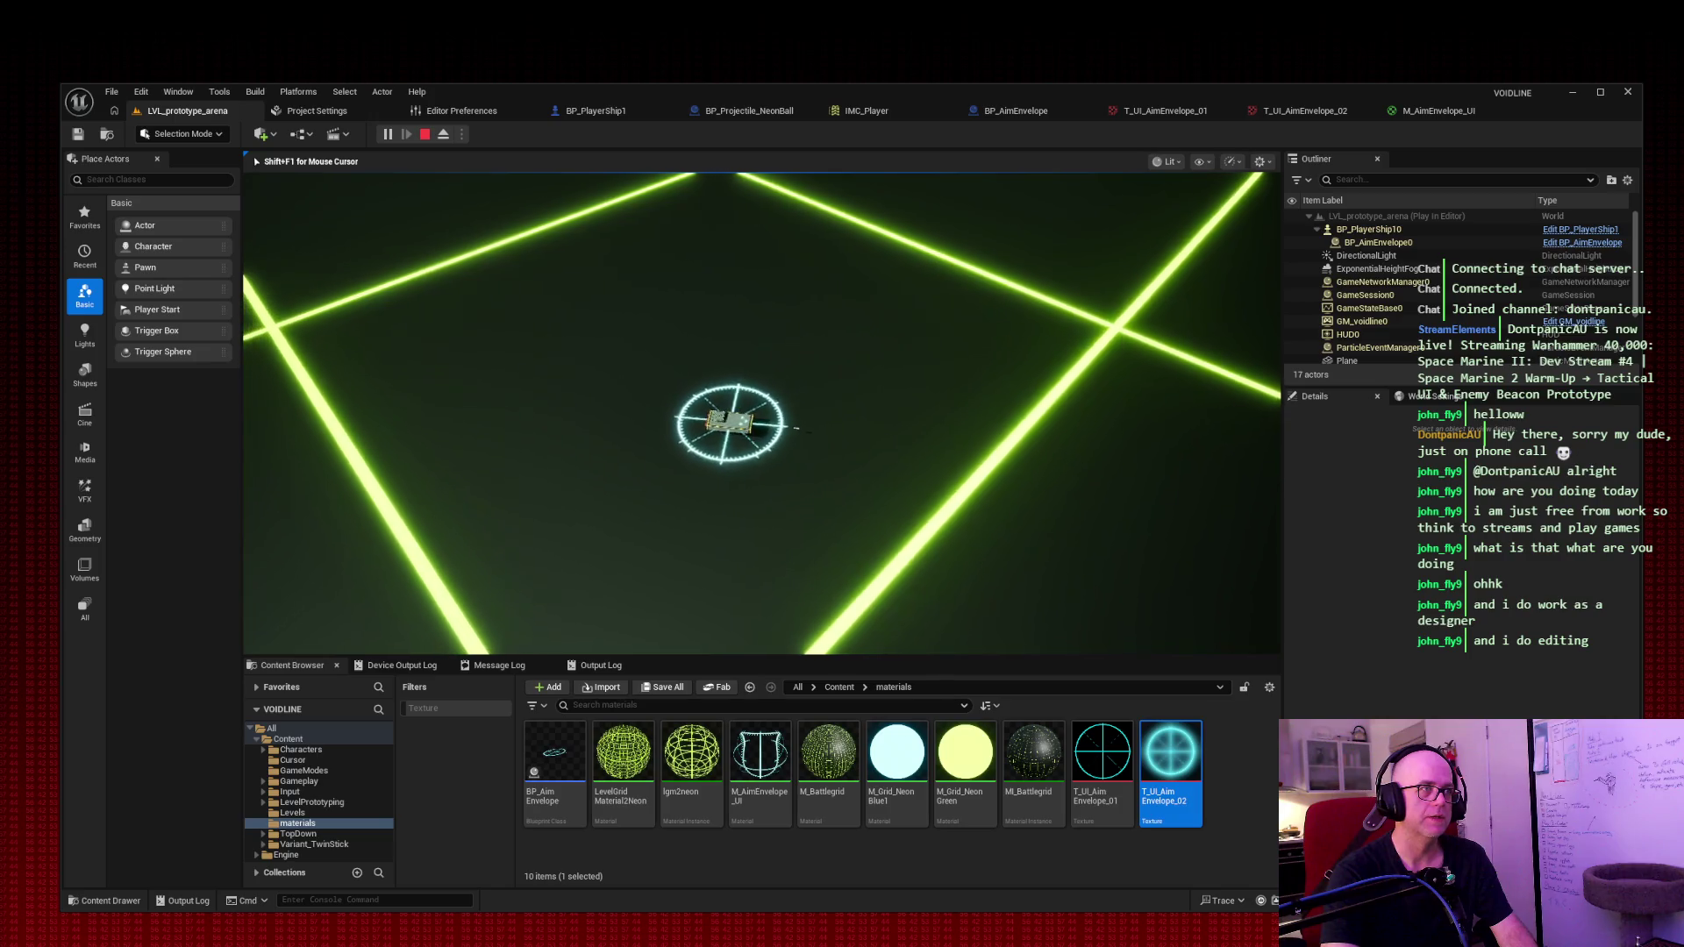
{"action": "key", "text": "w"}
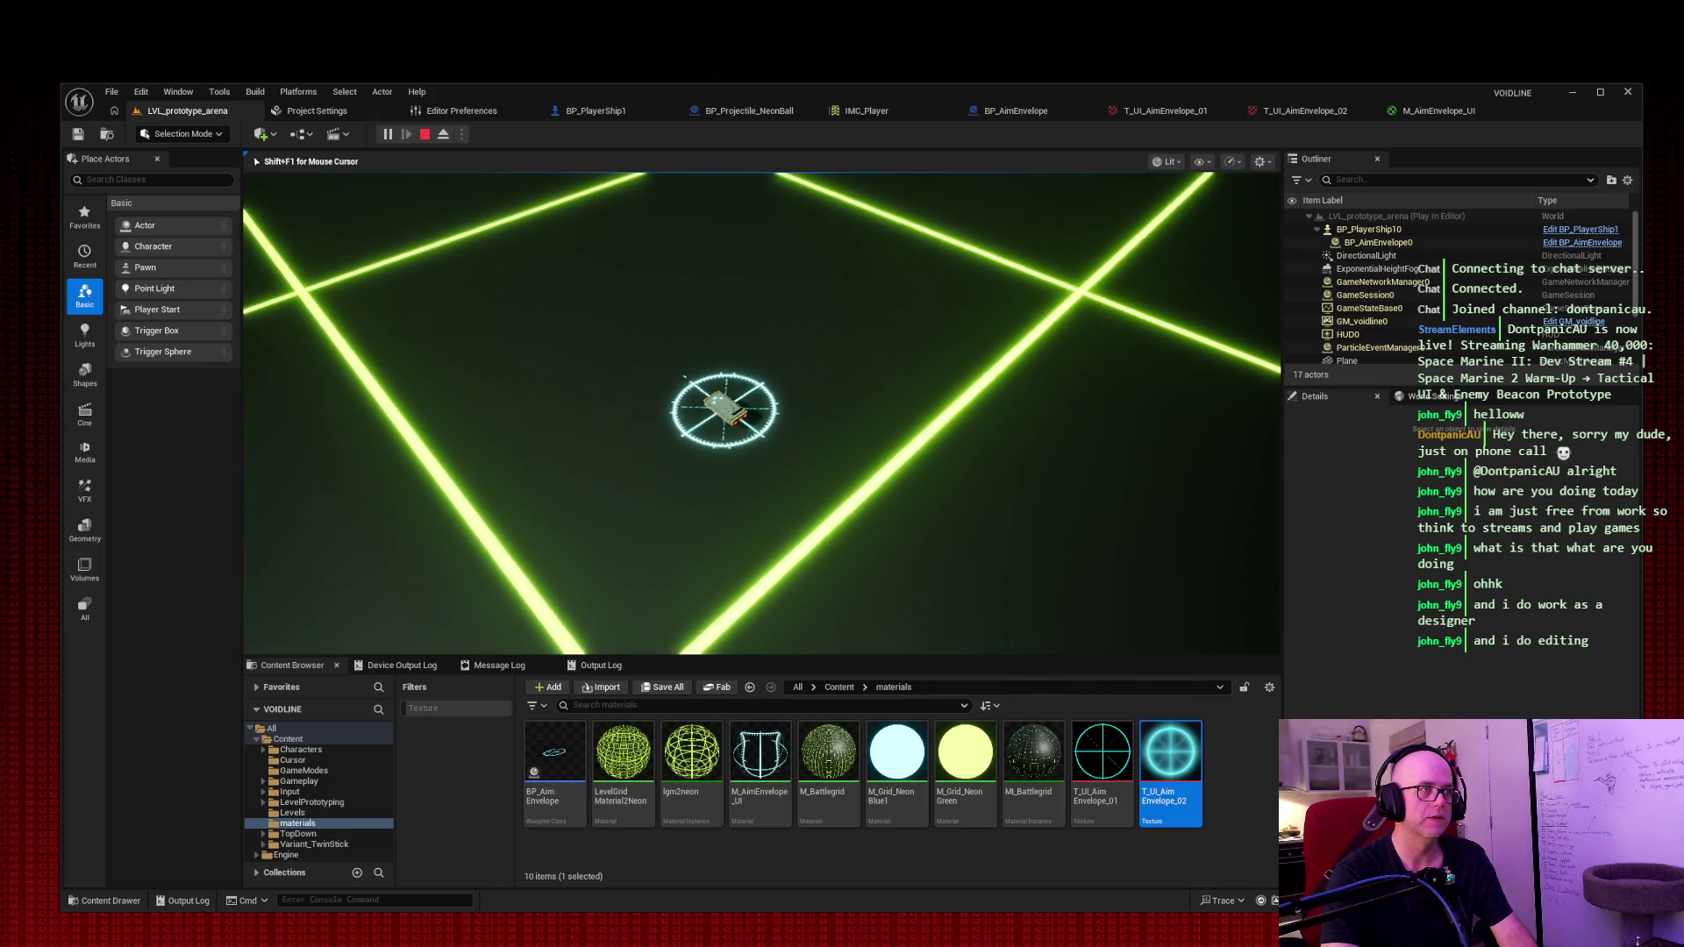
{"action": "left_click", "coordinate": [814, 354]}
{"action": "left_click", "coordinate": [814, 354]}
{"action": "left_click", "coordinate": [814, 355]}
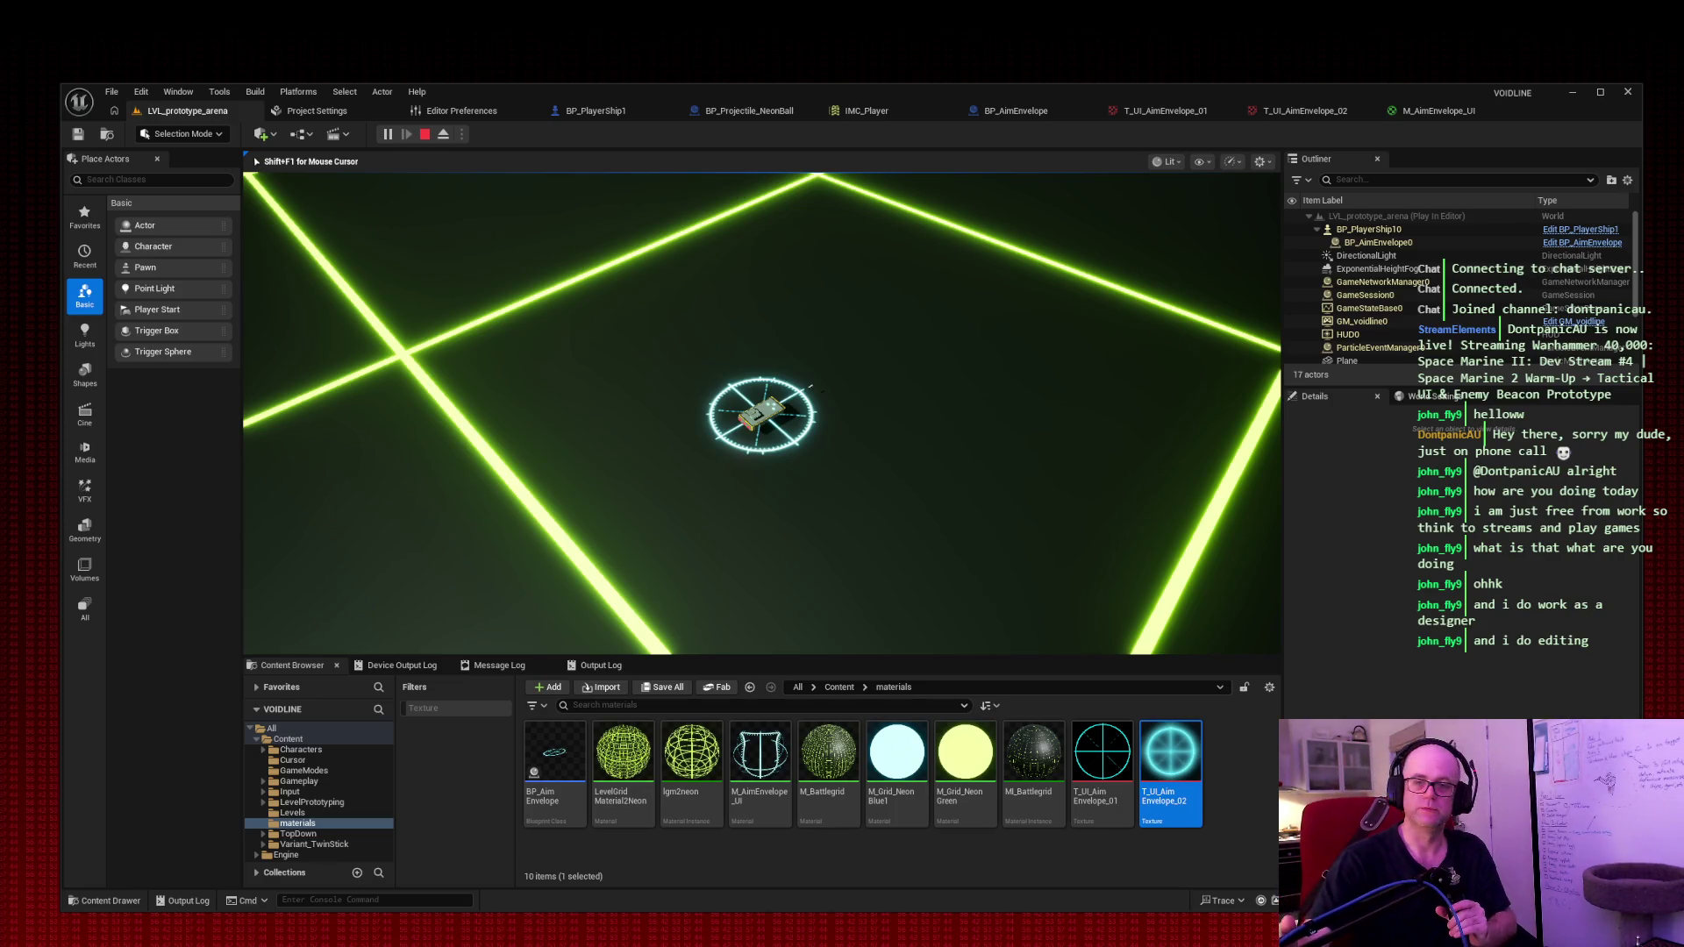
{"action": "key", "text": "space"}
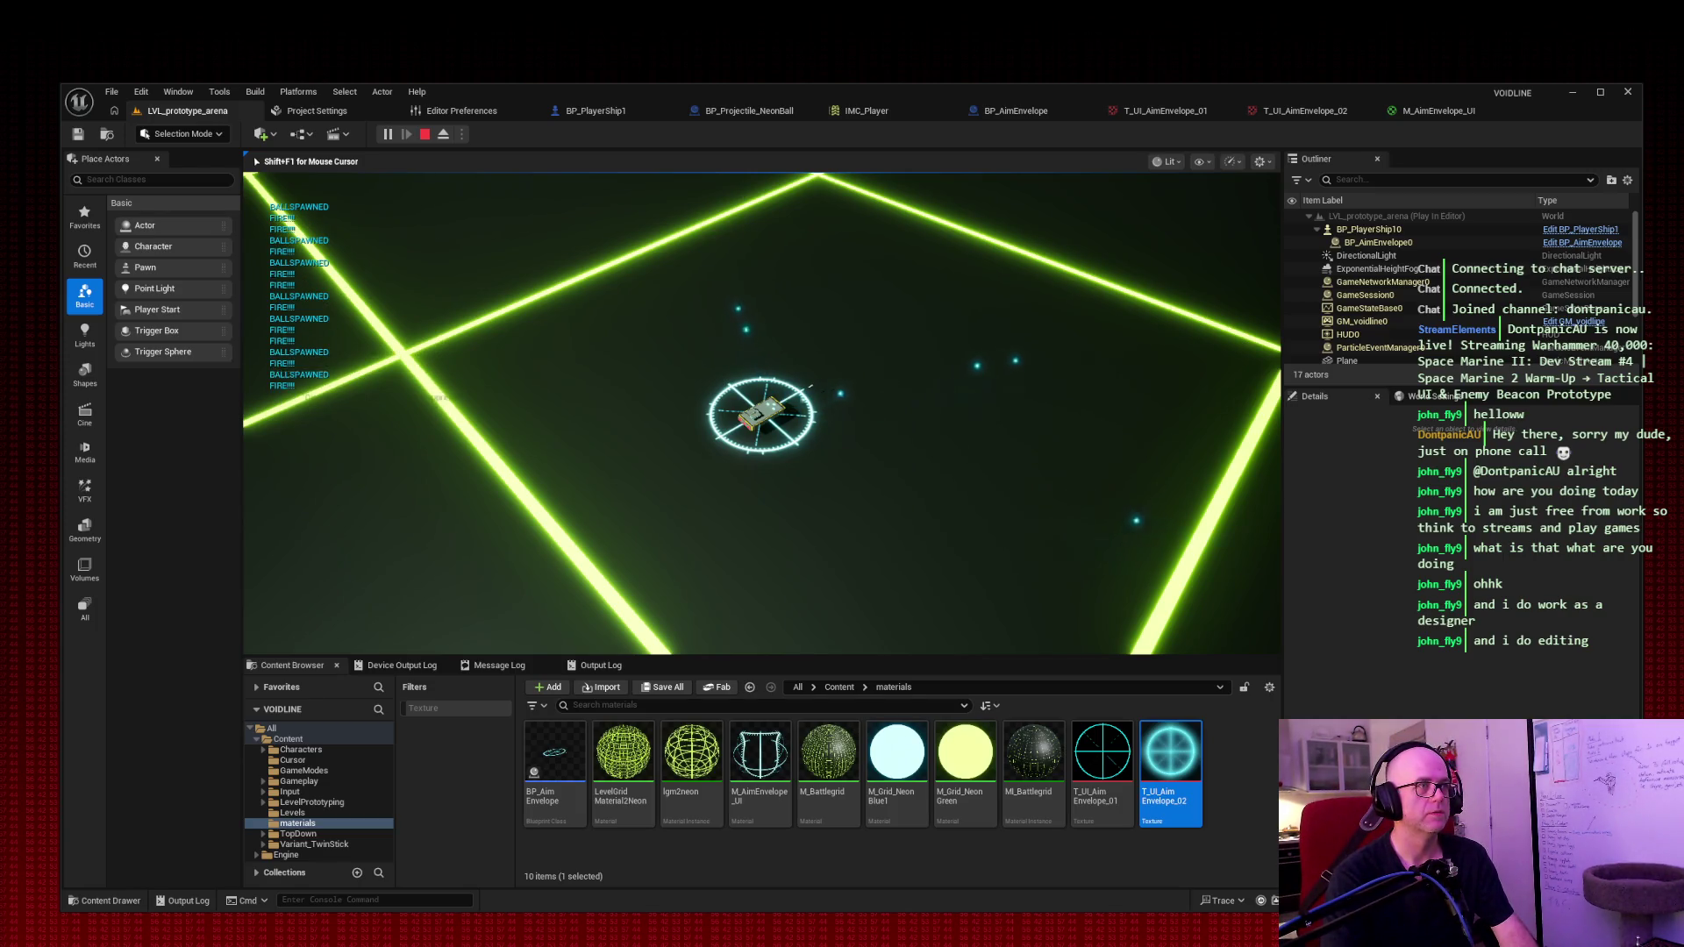
Step: Take a screenshot of the glowing reticle, then stop the play session
{"action": "key", "text": "Print"}
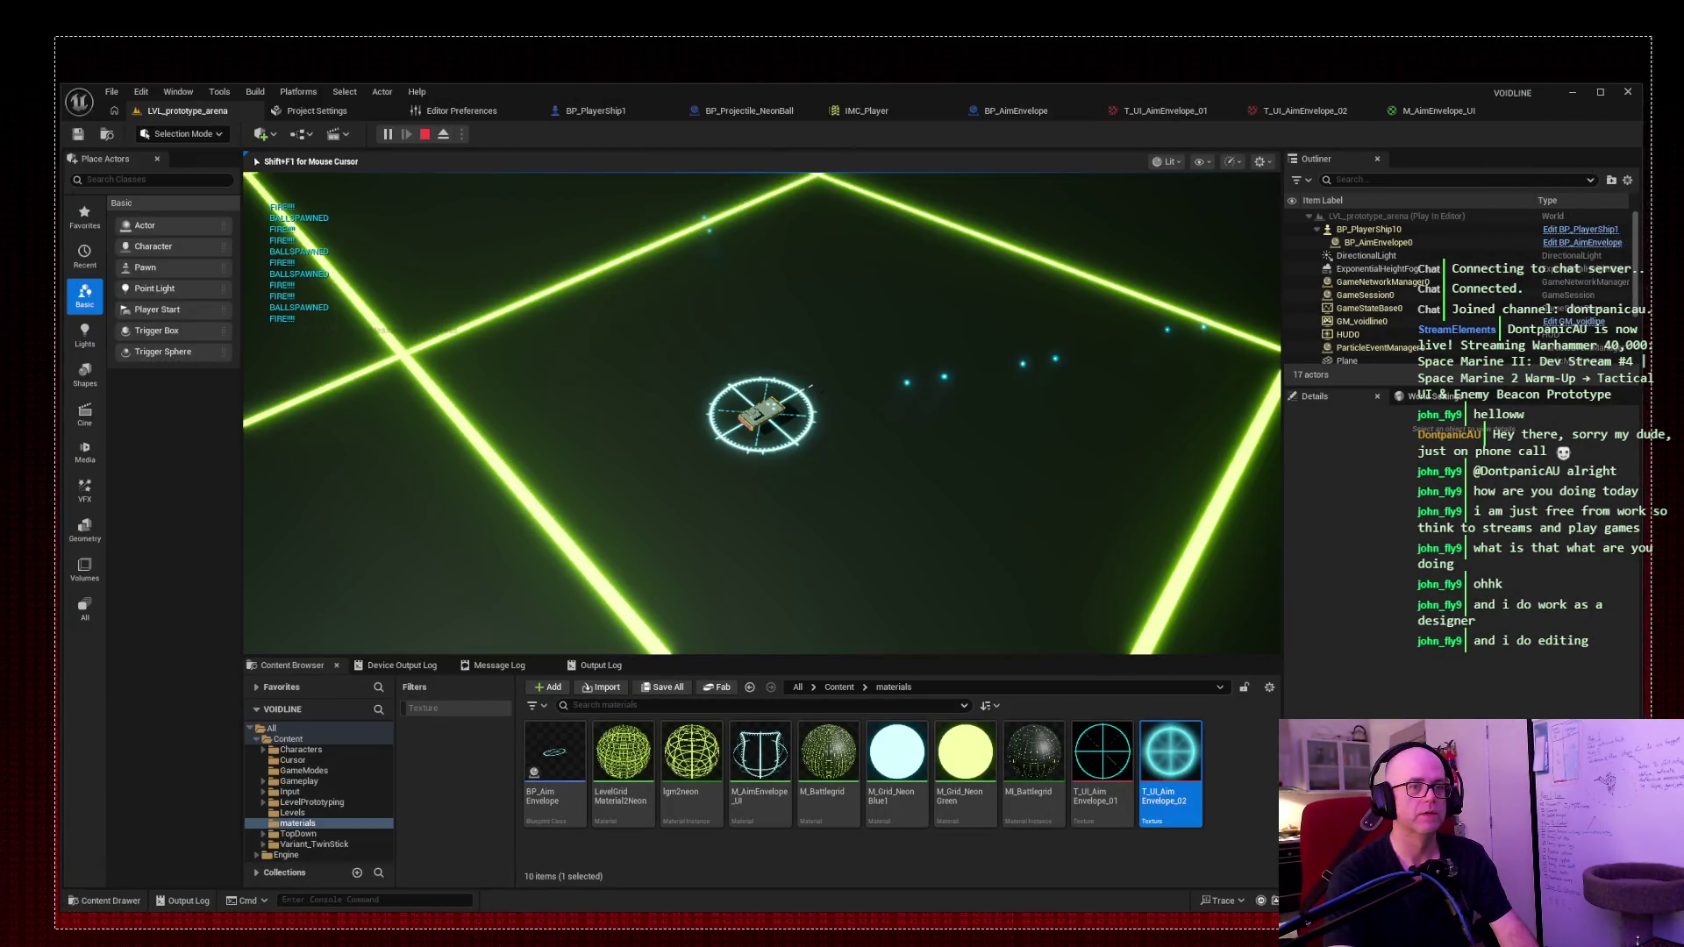
{"action": "left_click", "coordinate": [254, 157]}
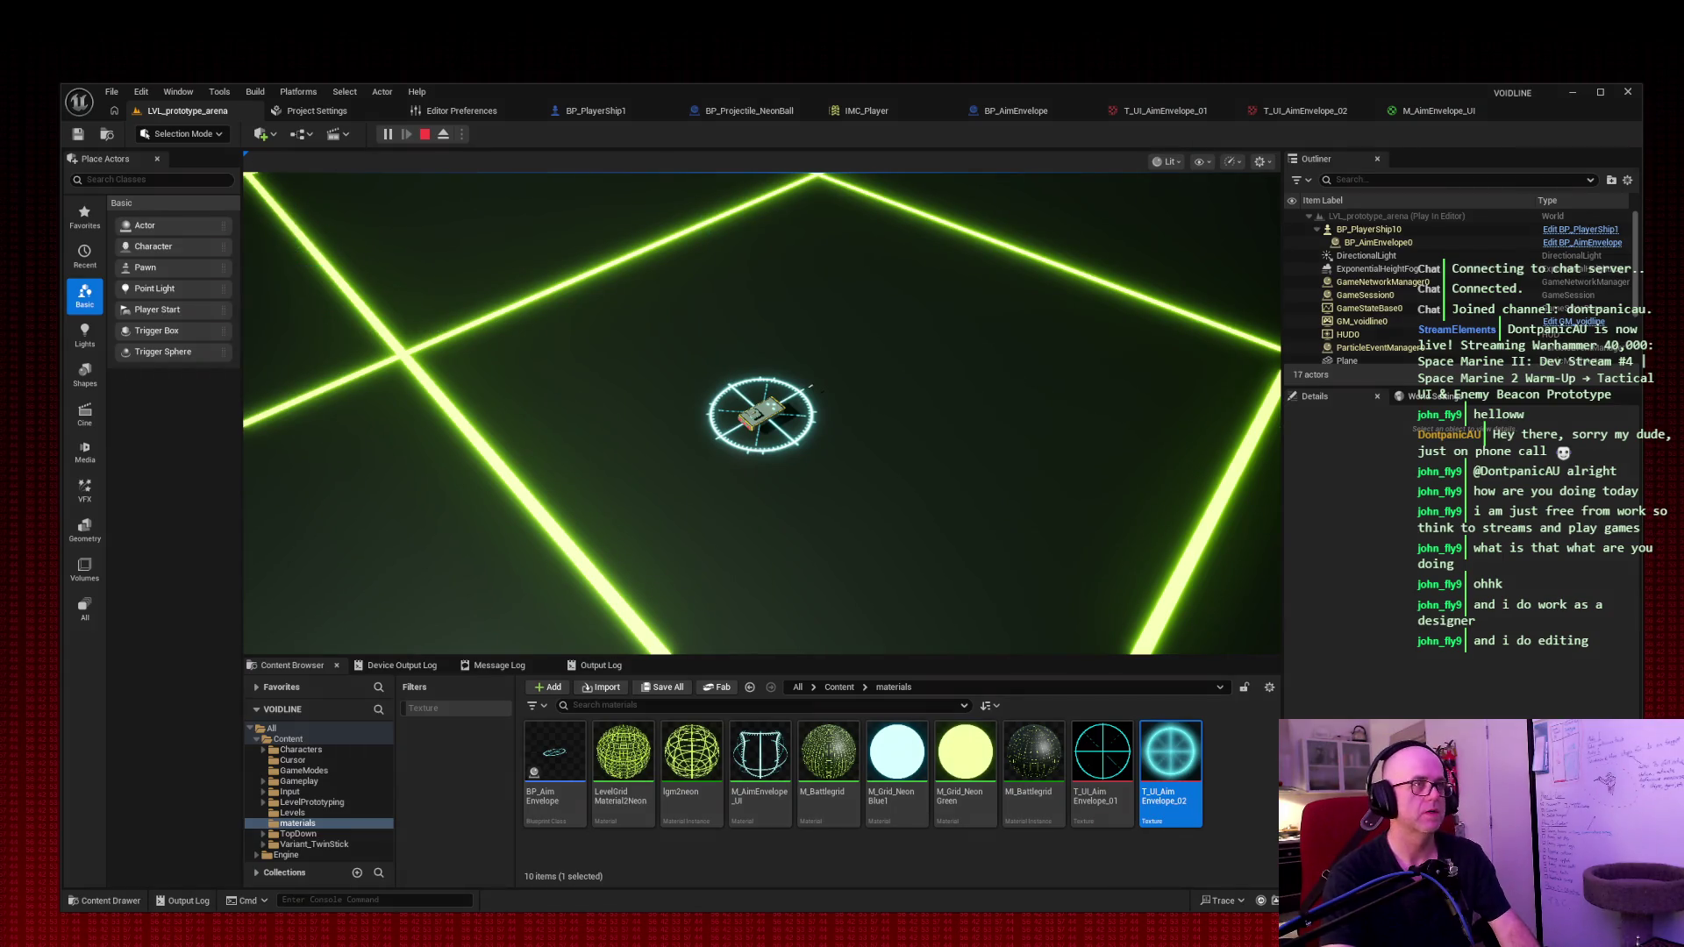
{"action": "left_click", "coordinate": [823, 239]}
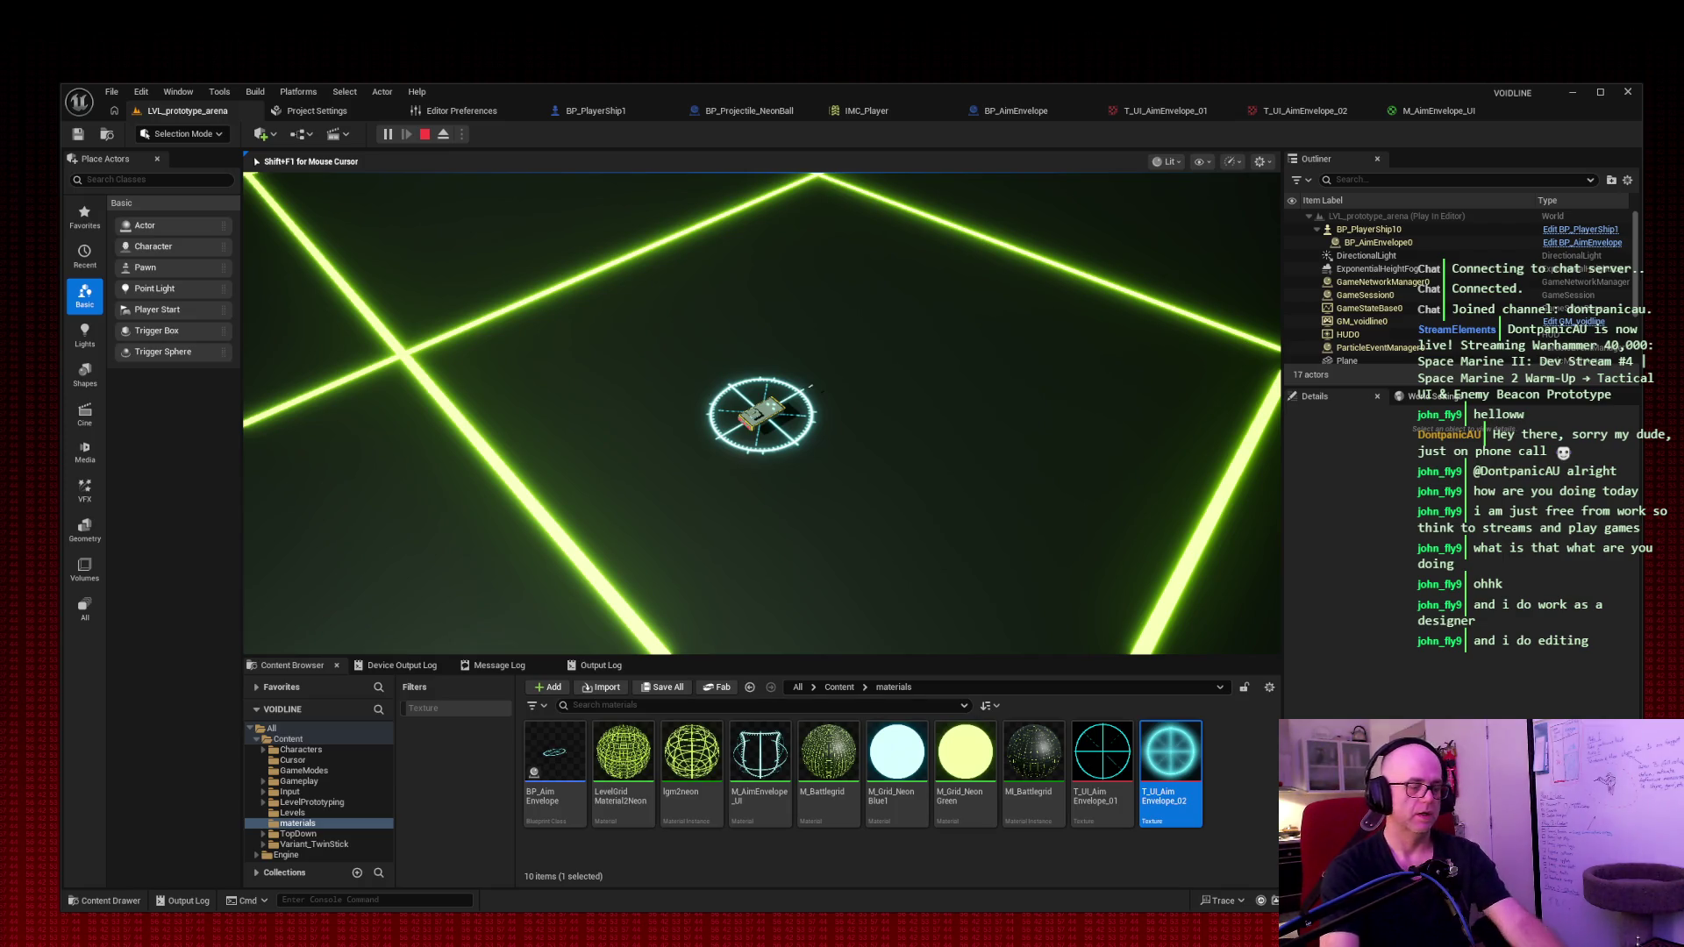
{"action": "key", "text": "Escape"}
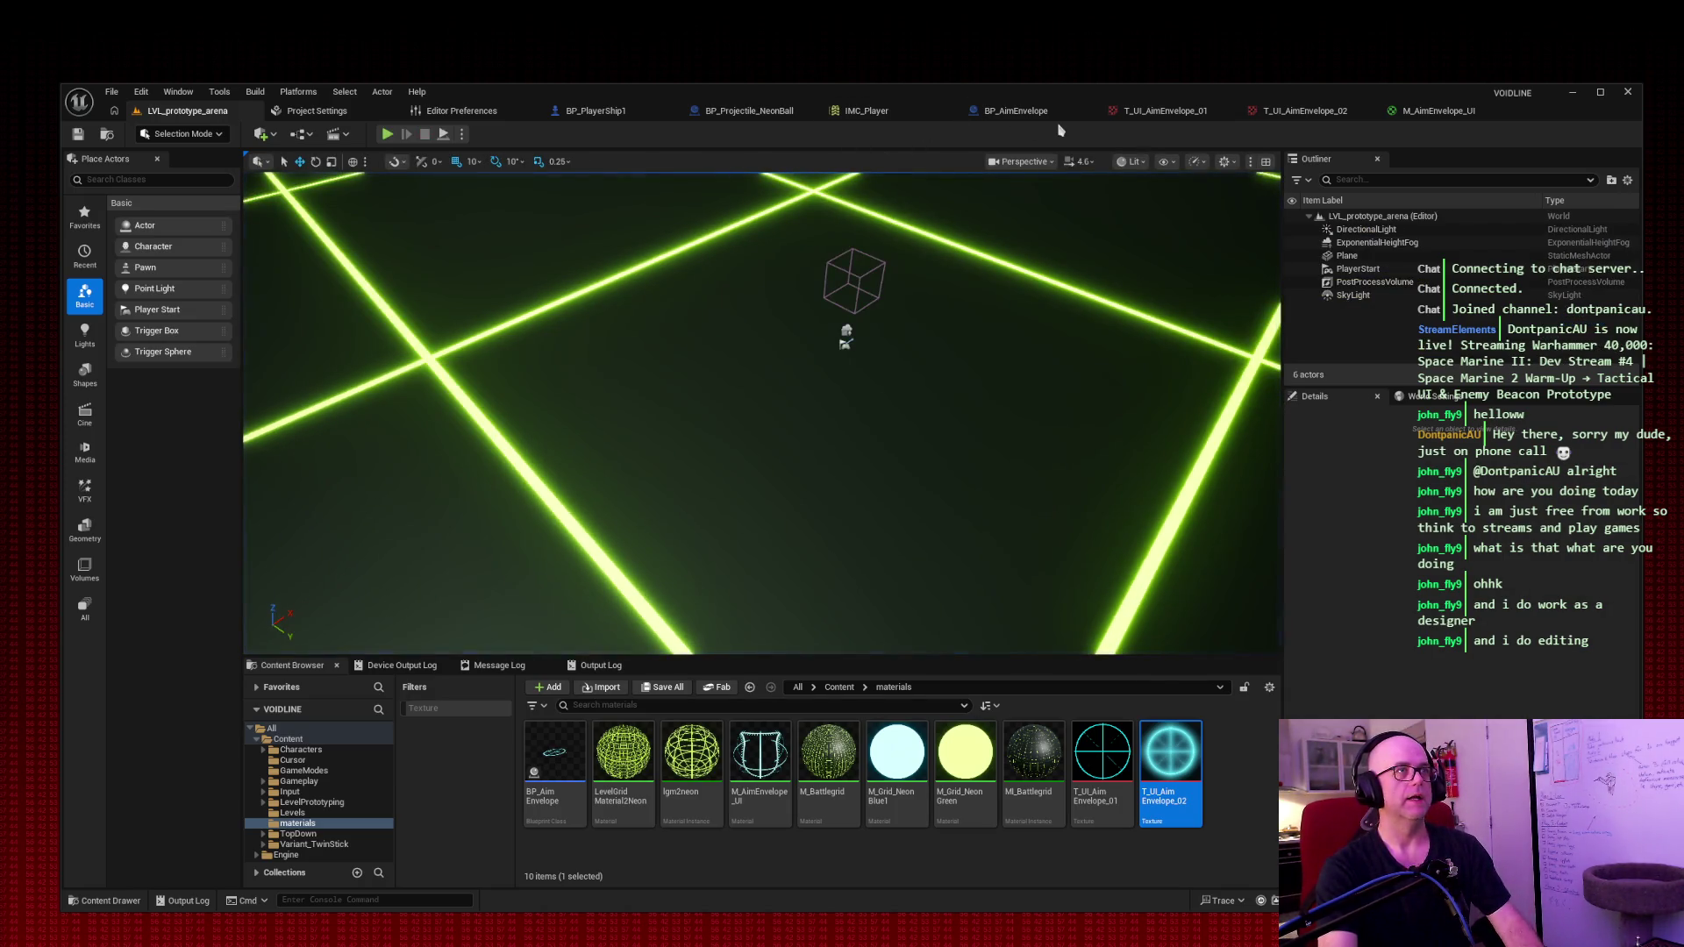
Step: Select ReticleMesh in BP_AimEnvelope, frame it in the viewport, and snip the view
{"action": "left_click", "coordinate": [1053, 119]}
{"action": "left_click", "coordinate": [1041, 298]}
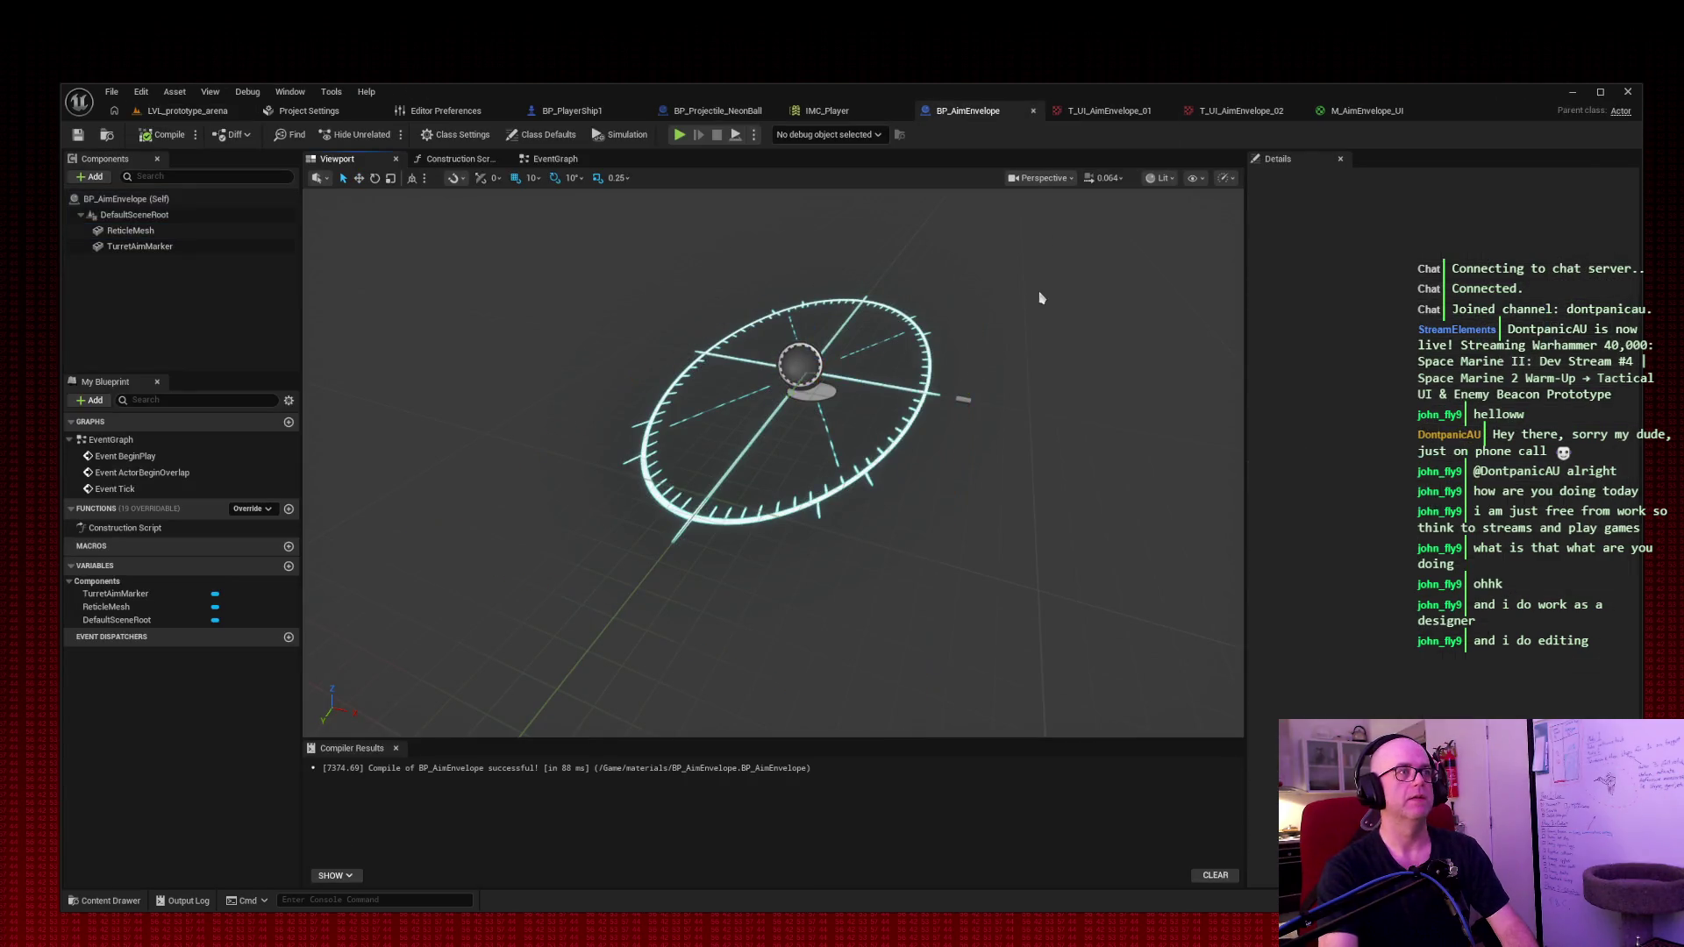
{"action": "left_click", "coordinate": [1025, 259]}
{"action": "key", "text": "f"}
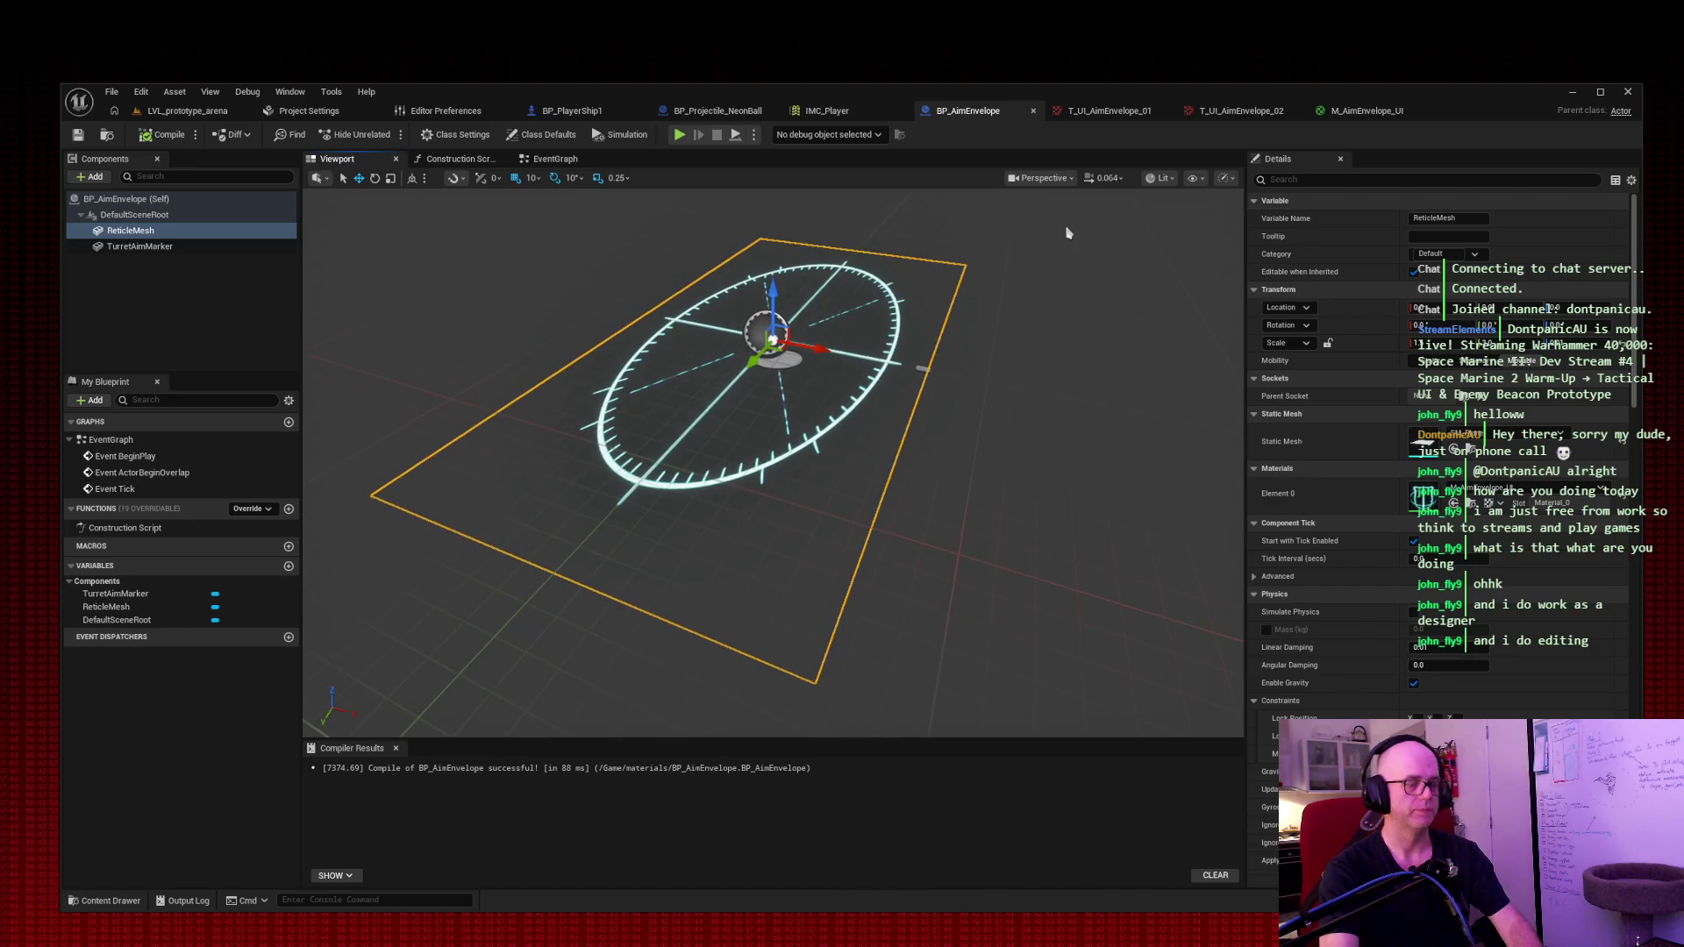
{"action": "left_click_drag", "start_coordinate": [49, 49], "coordinate": [600, 385]}
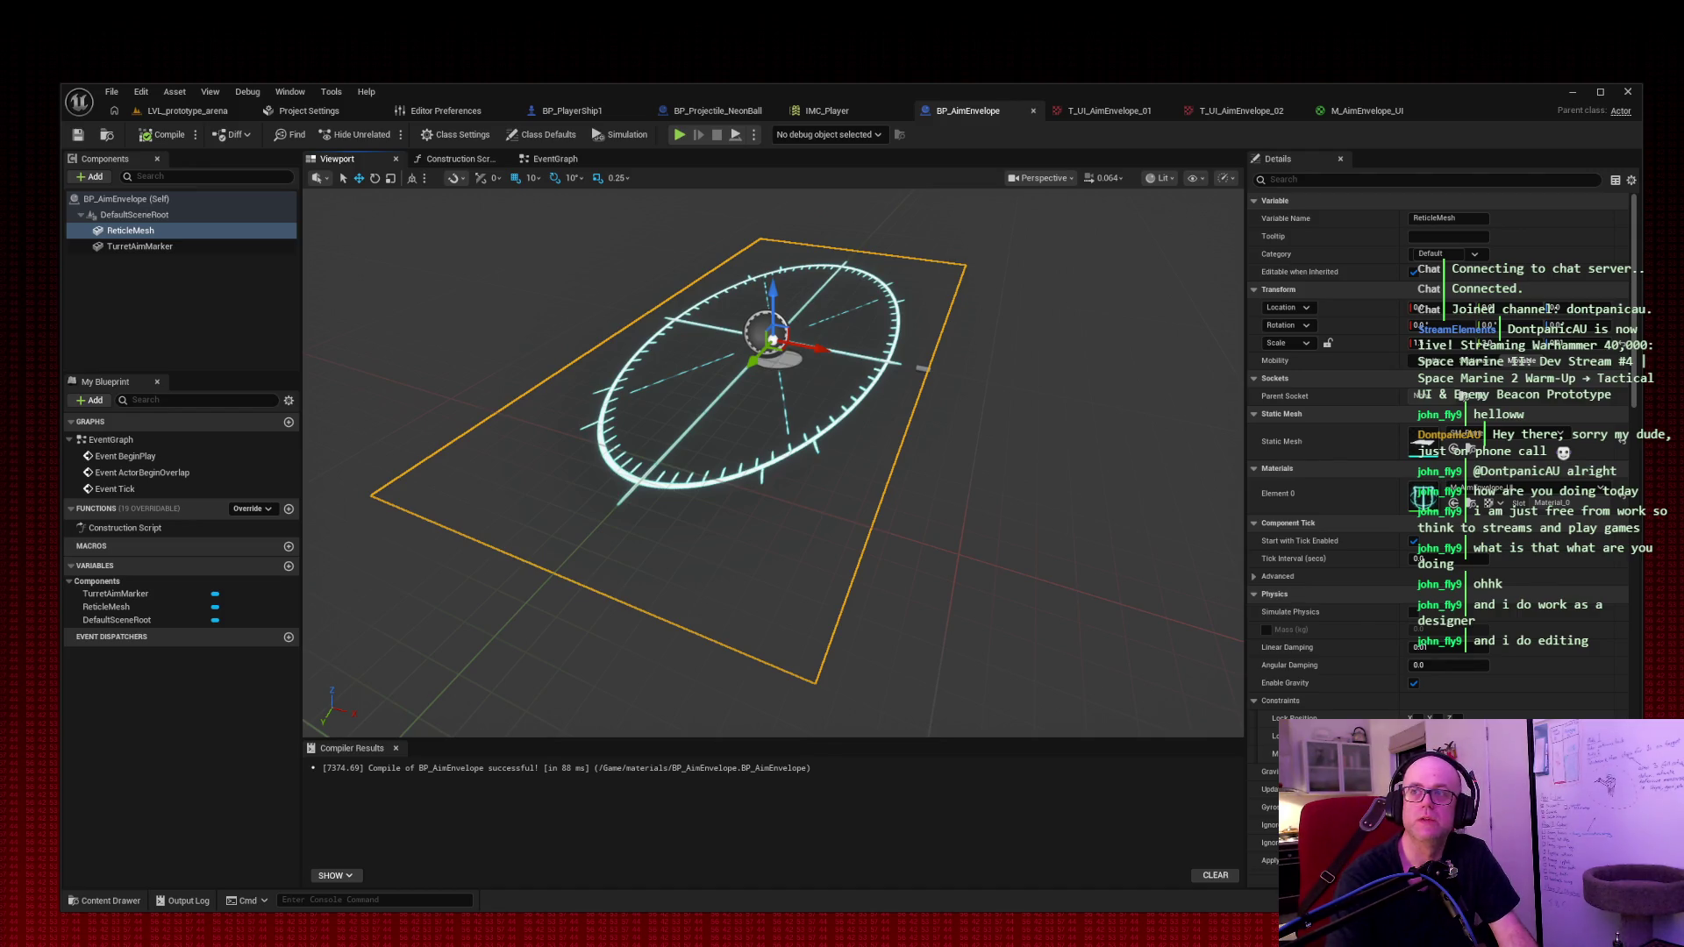
Step: Switch over to the 1024x1024 reference reticle image in the image viewer
{"action": "key", "text": "alt+Tab"}
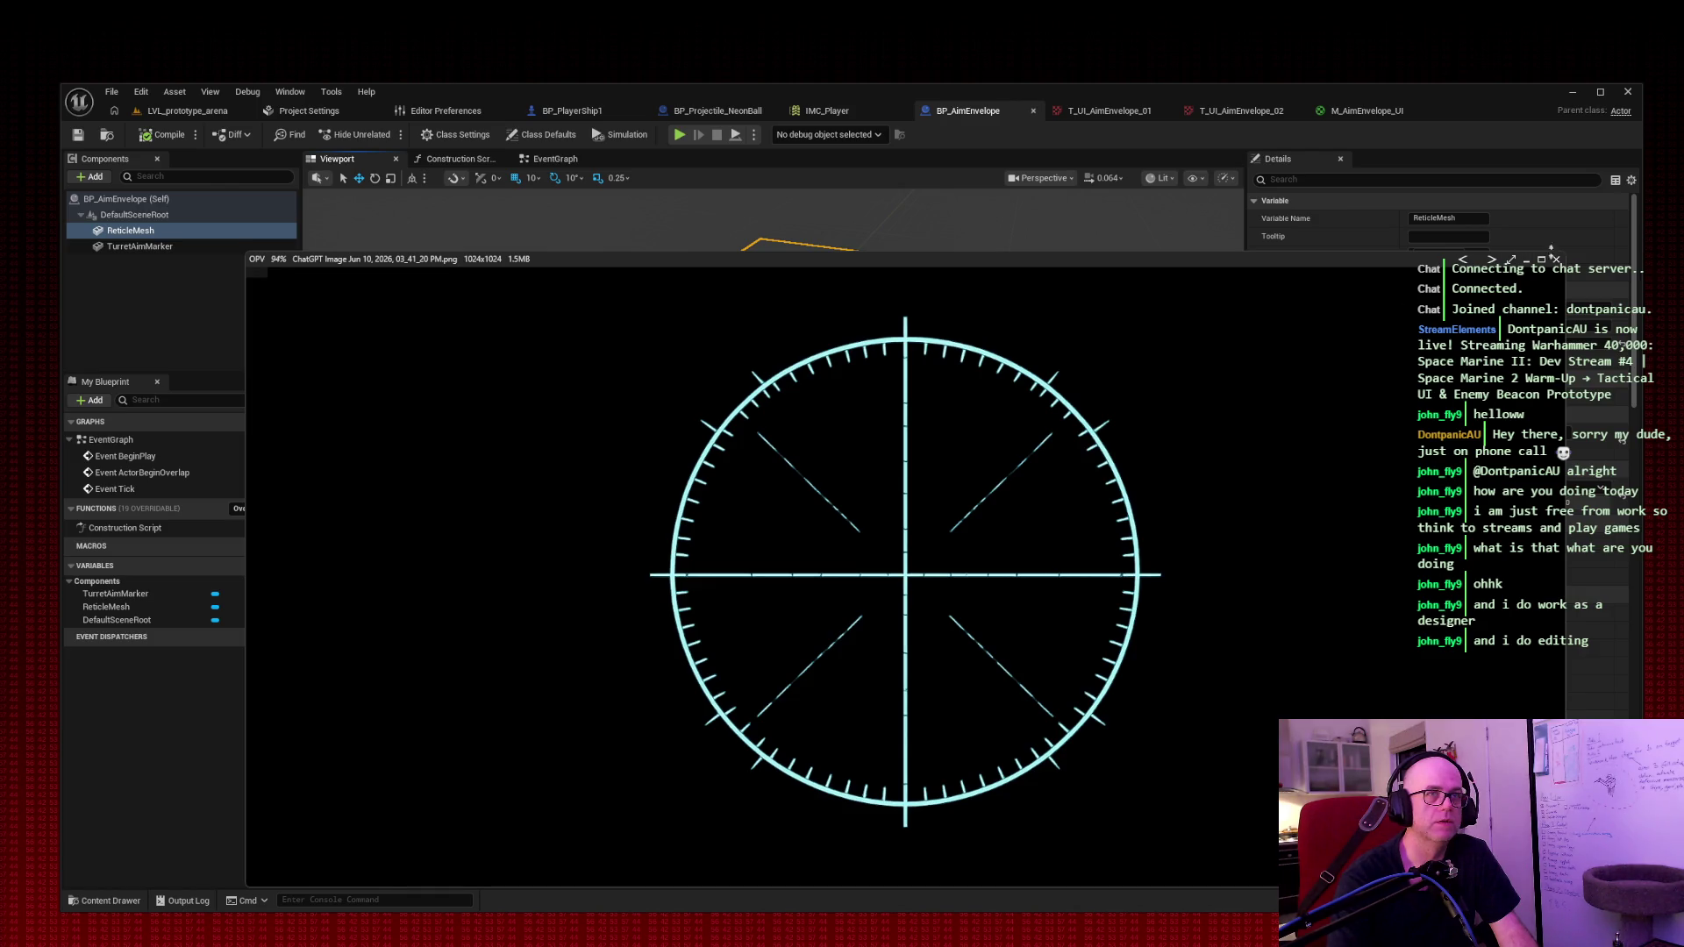
Step: Close the reference image viewer to reveal BP_AimEnvelope again
{"action": "left_click", "coordinate": [1556, 259]}
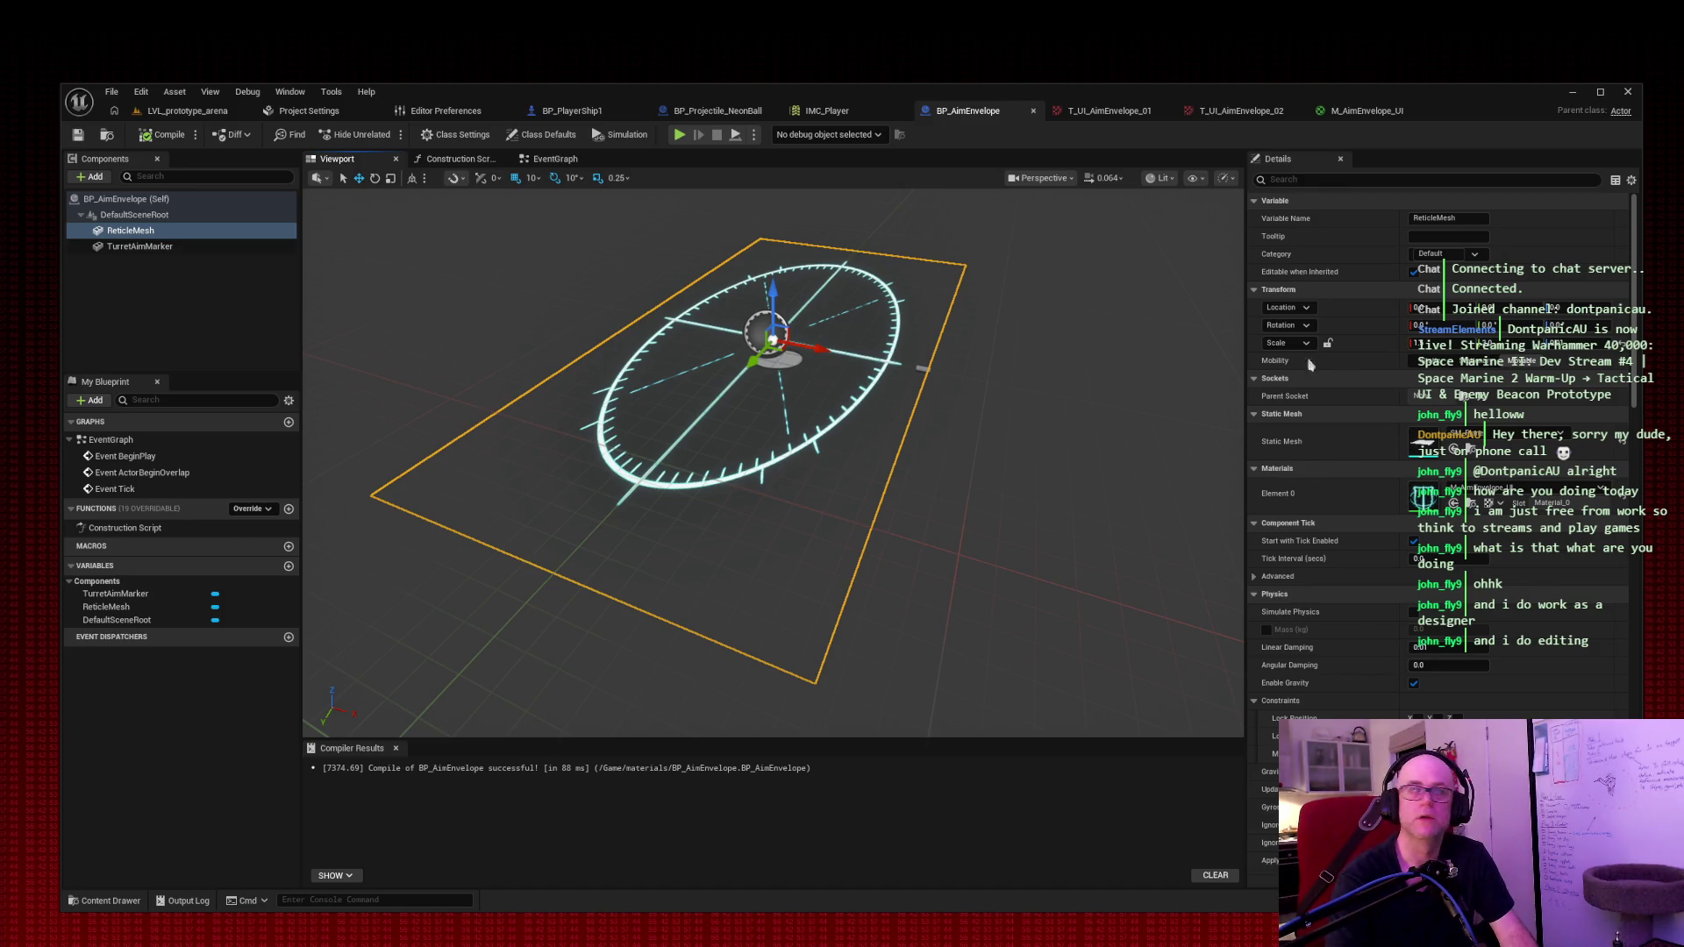
Step: Duplicate T_UI_AimEnvelope_02 as T_UI_AimEnvelope_03, then return to the M_AimEnvelope_UI graph
{"action": "left_click", "coordinate": [188, 110]}
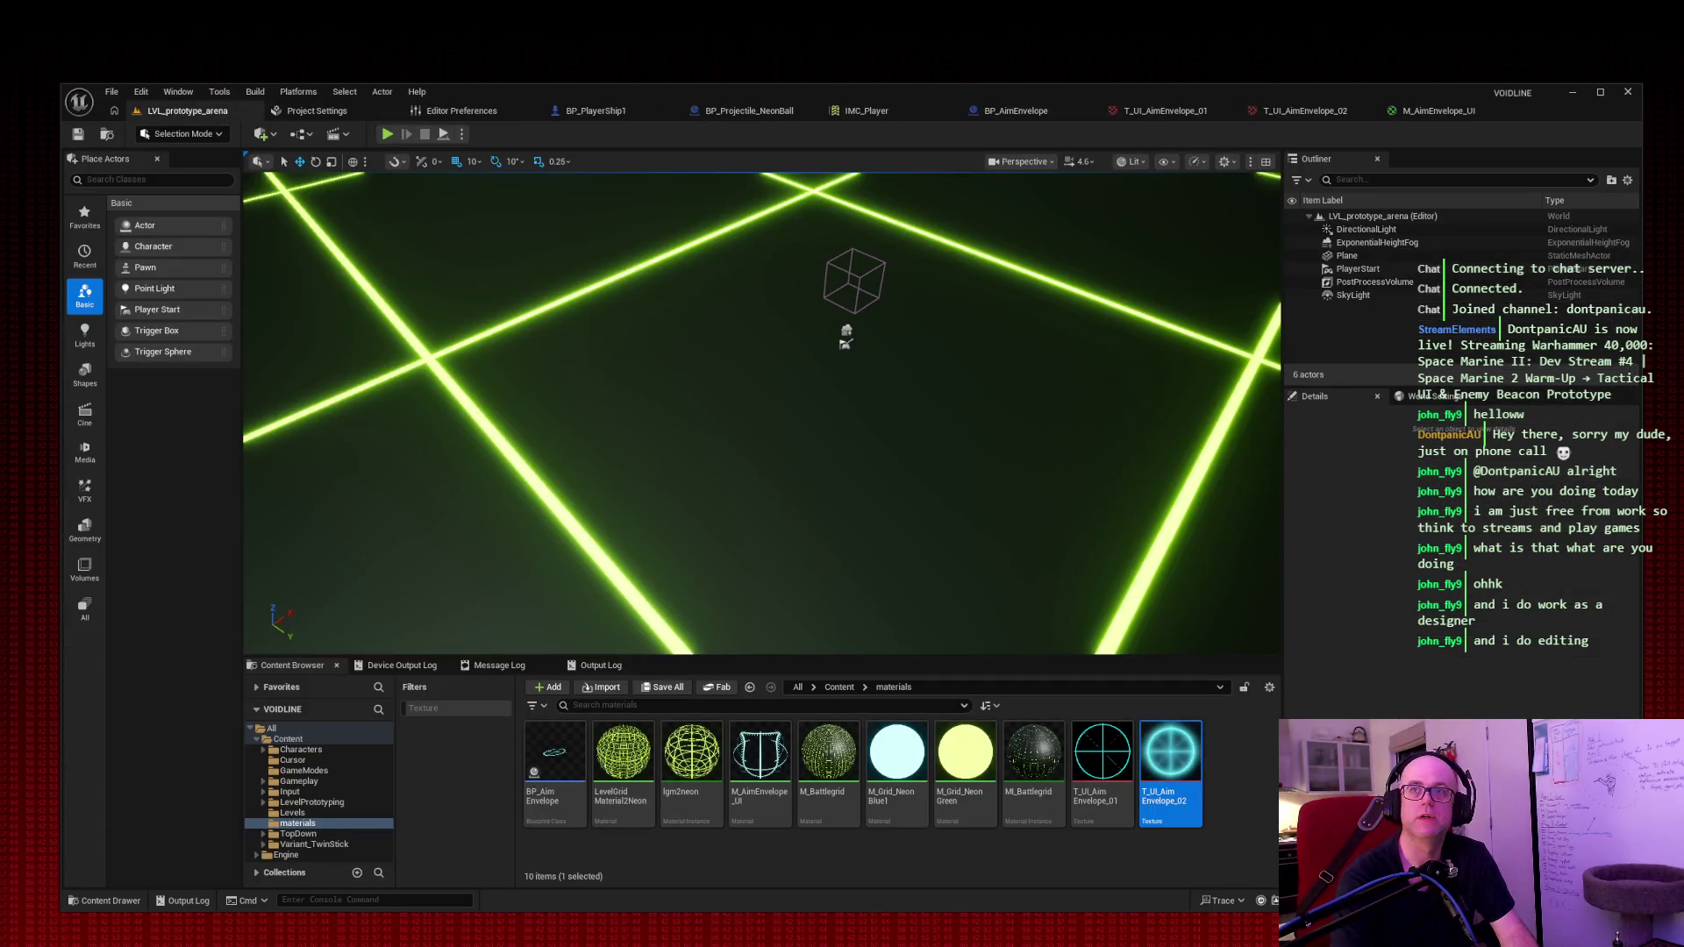
{"action": "right_click", "coordinate": [1157, 826]}
{"action": "left_click", "coordinate": [1202, 605]}
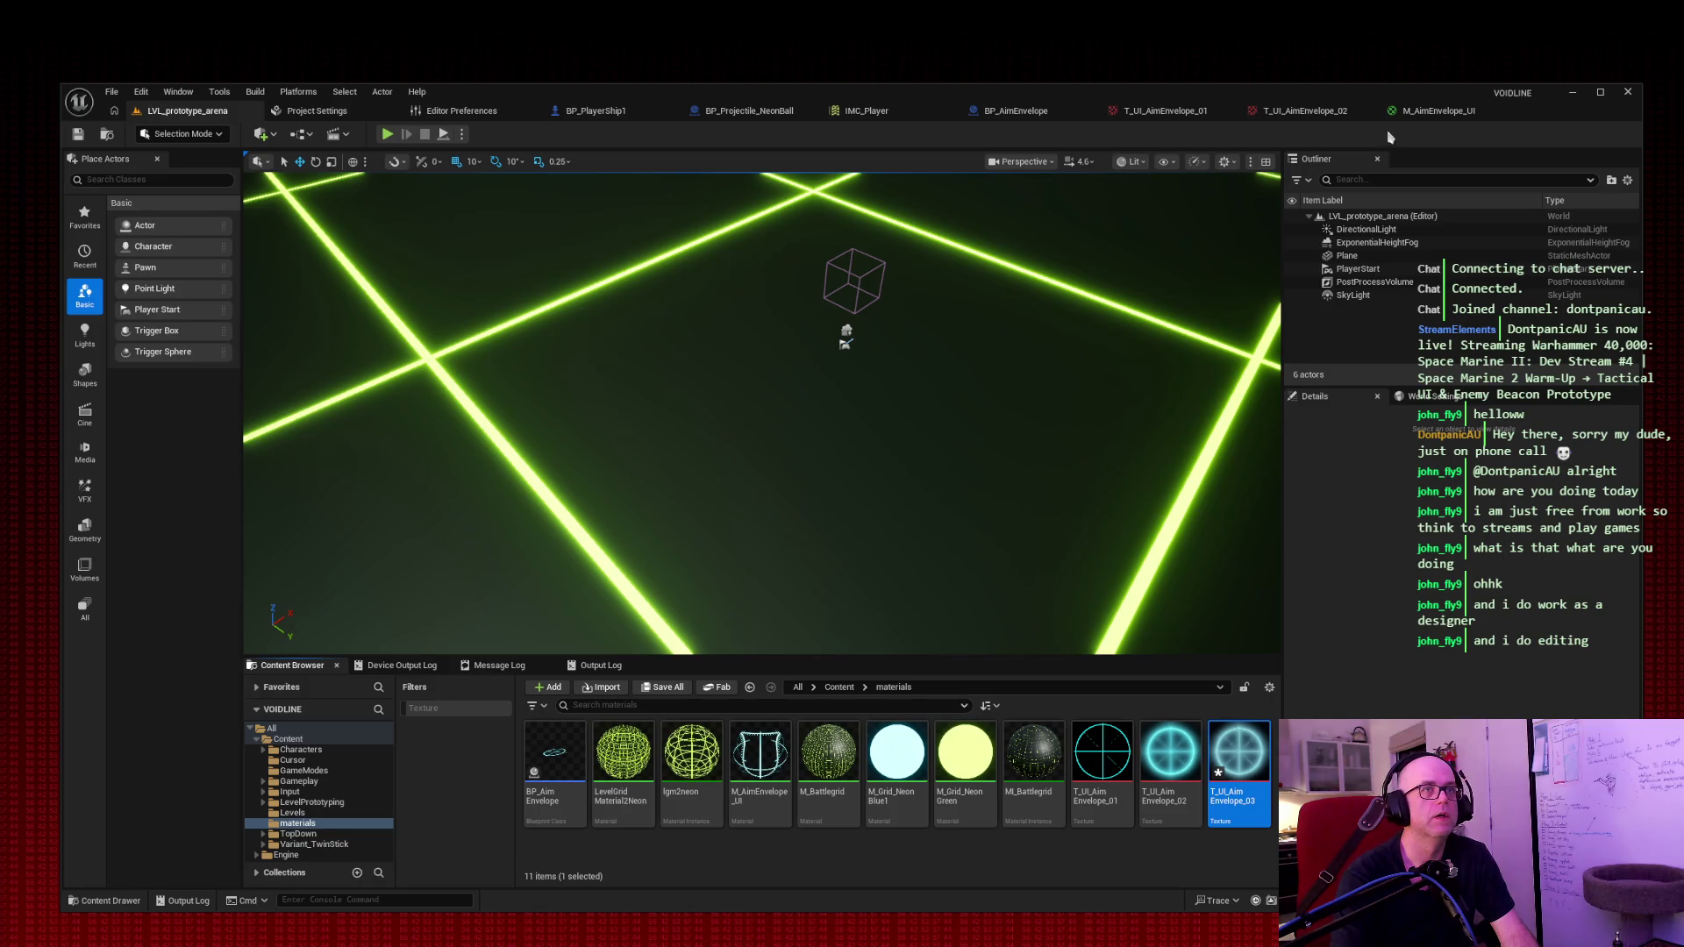
{"action": "left_click", "coordinate": [1426, 116]}
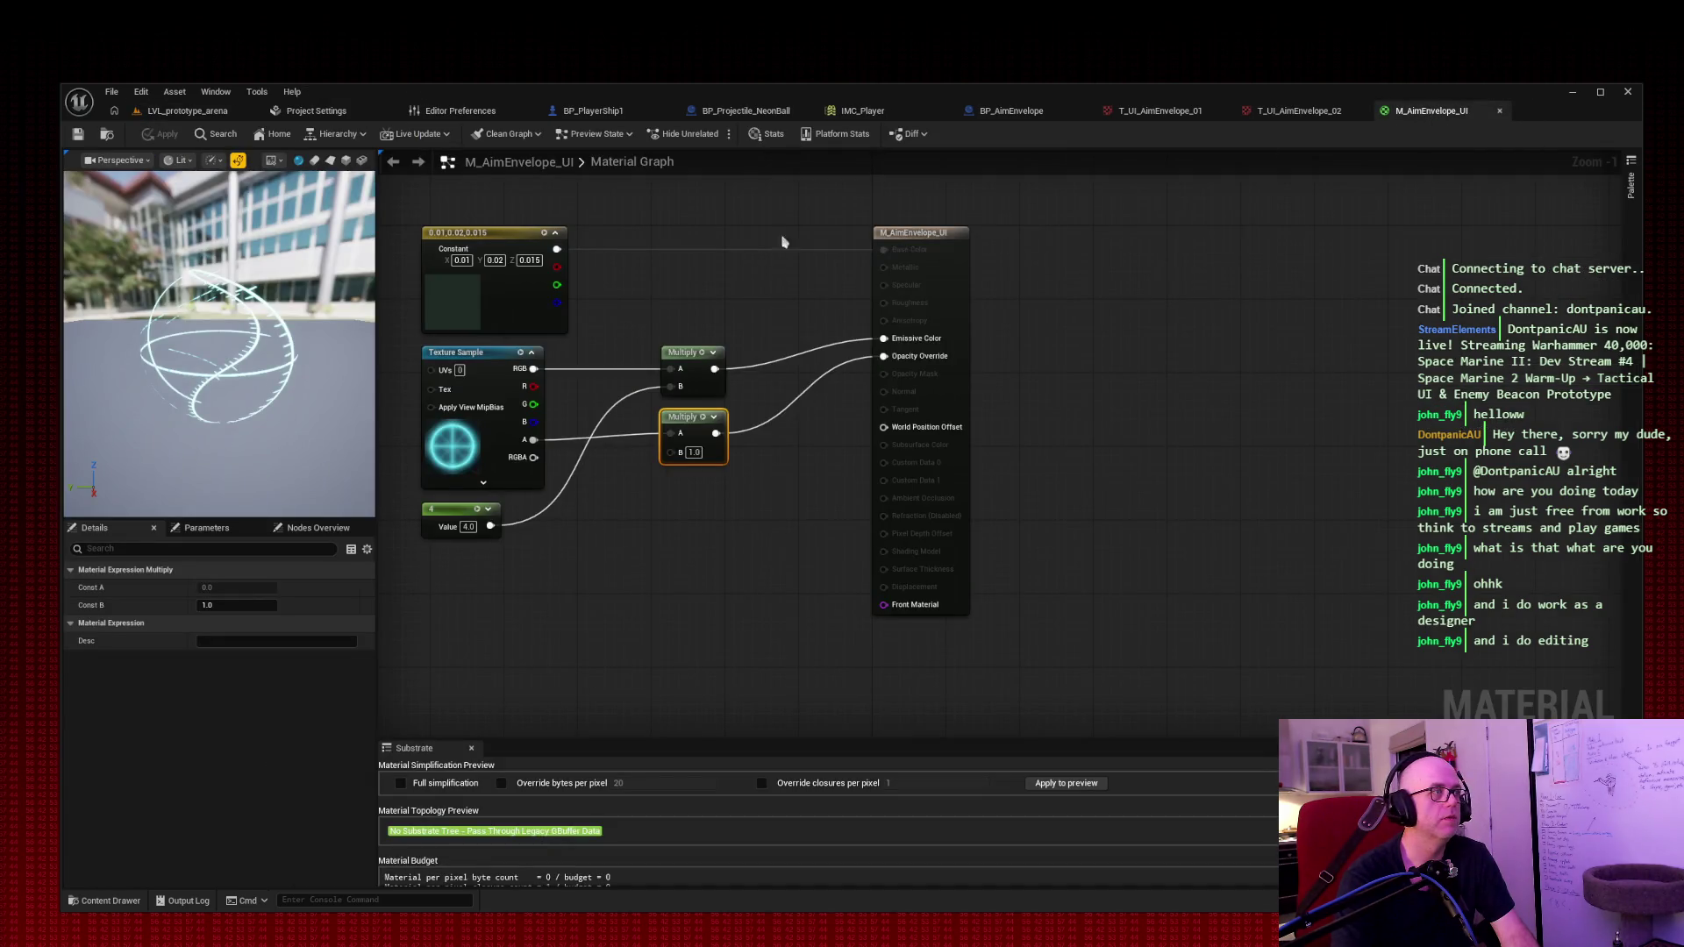
Step: Move the Texture Sample and Constant 4 nodes clear of the Multiply nodes, collapsing the sample's advanced pins
{"action": "left_click", "coordinate": [467, 447]}
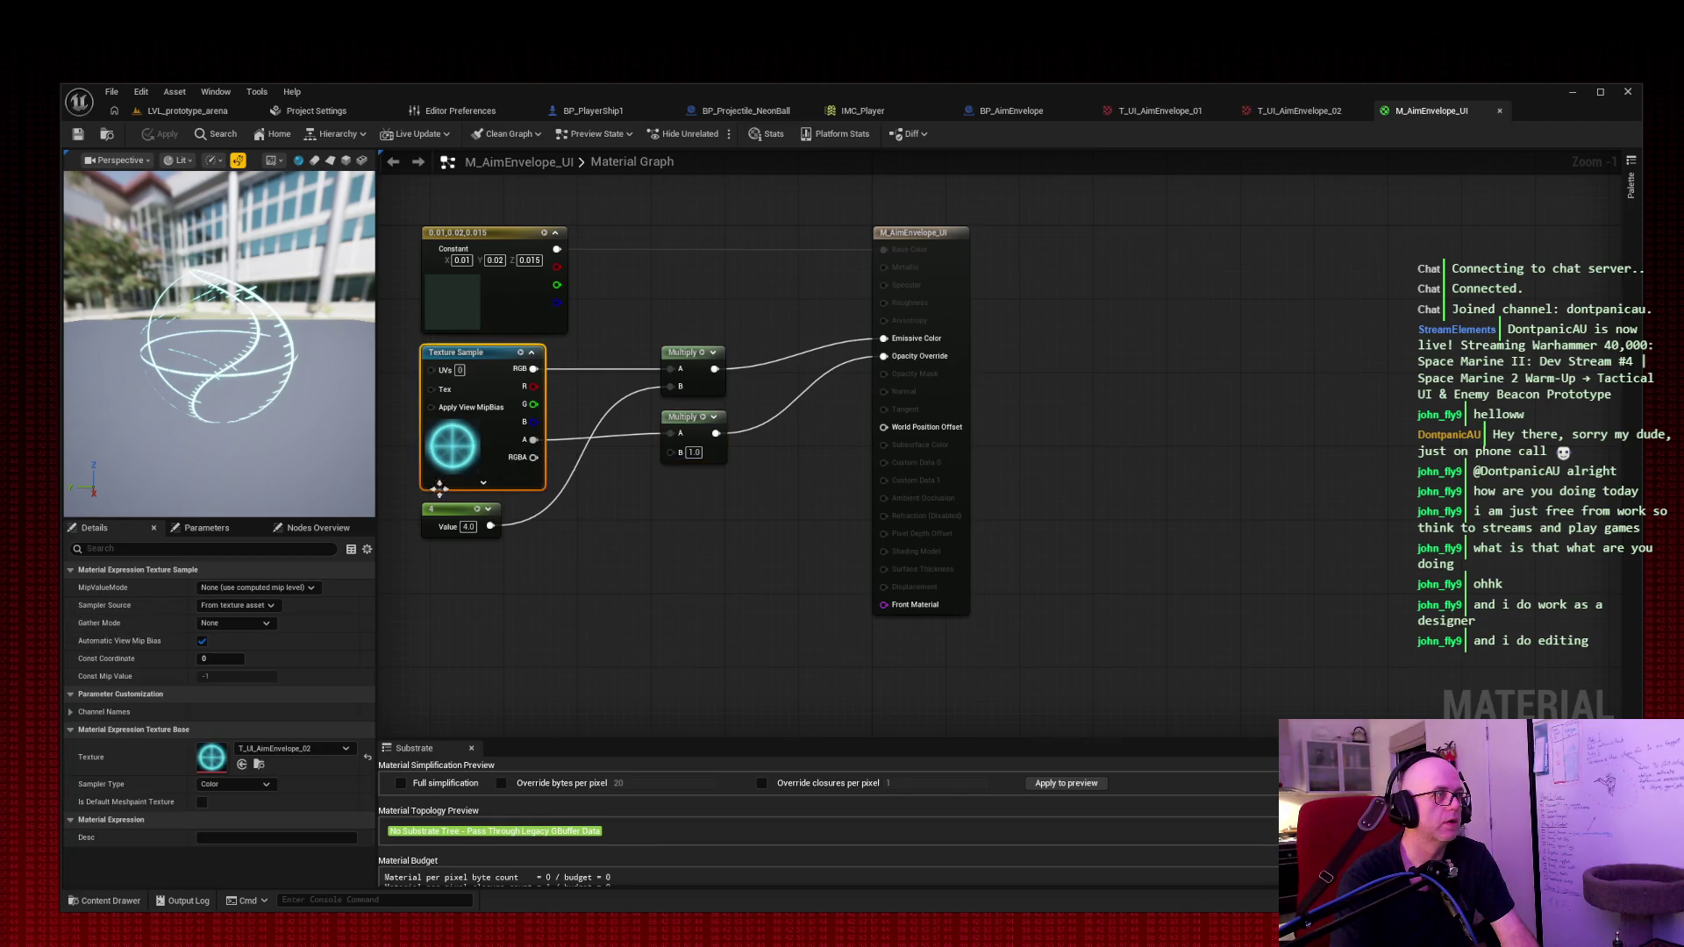
{"action": "left_click", "coordinate": [458, 483]}
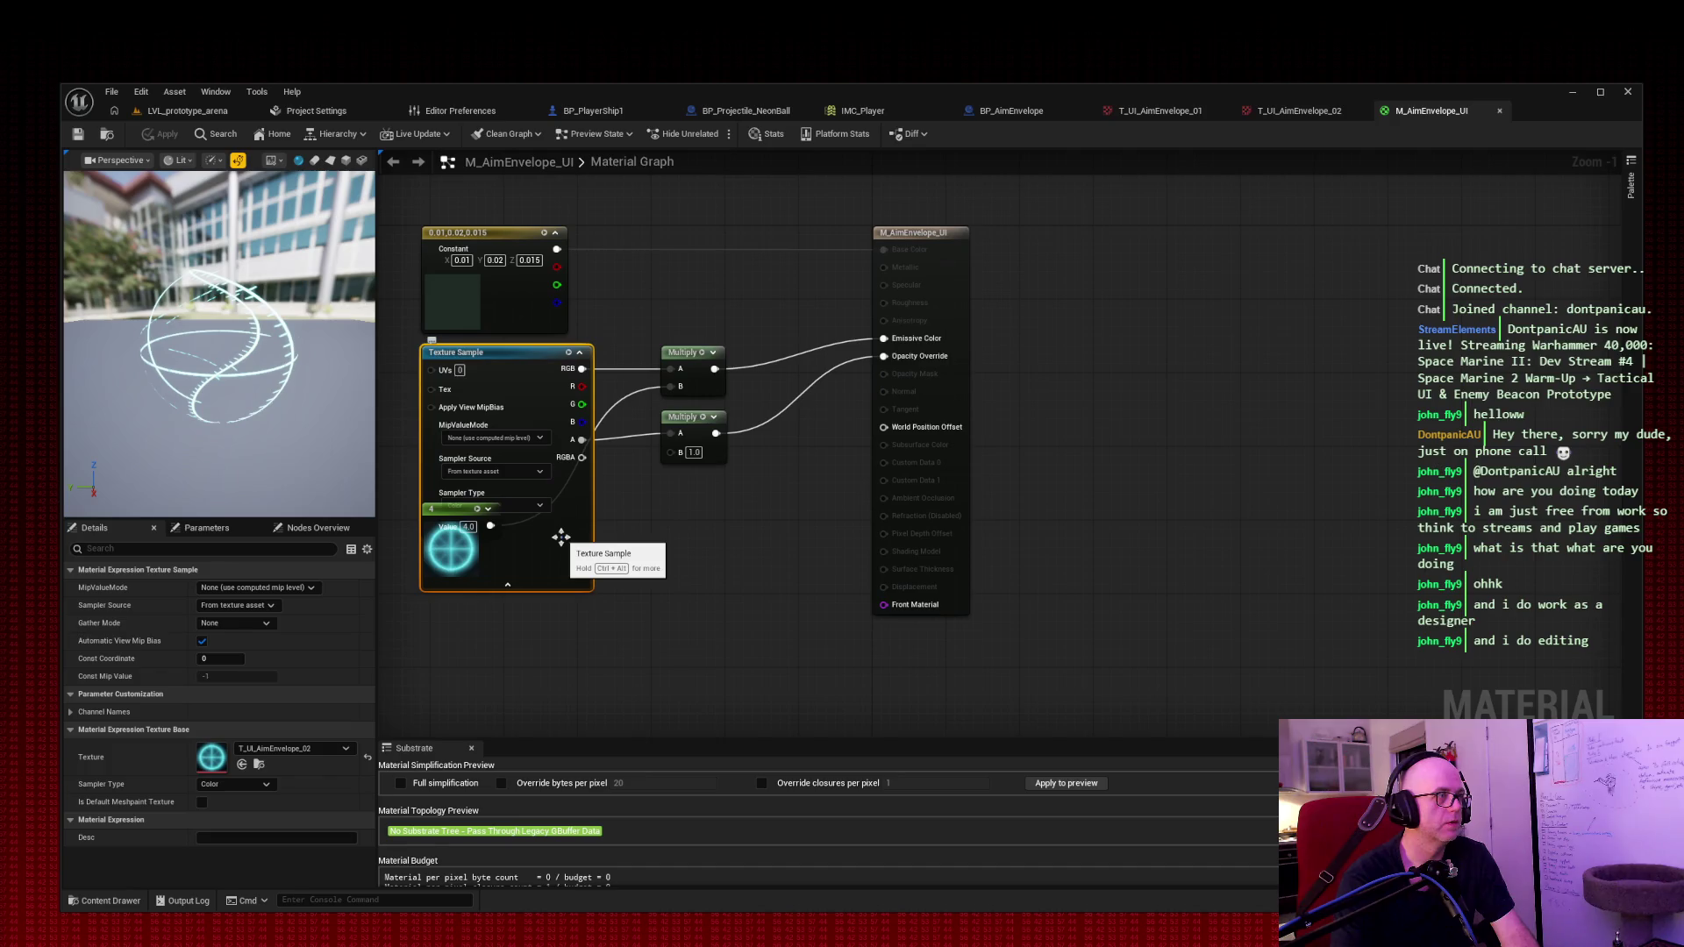
{"action": "mouse_move", "coordinate": [518, 548]}
{"action": "left_mouse_down"}
{"action": "mouse_move", "coordinate": [499, 549]}
{"action": "mouse_move", "coordinate": [664, 595]}
{"action": "left_mouse_up"}
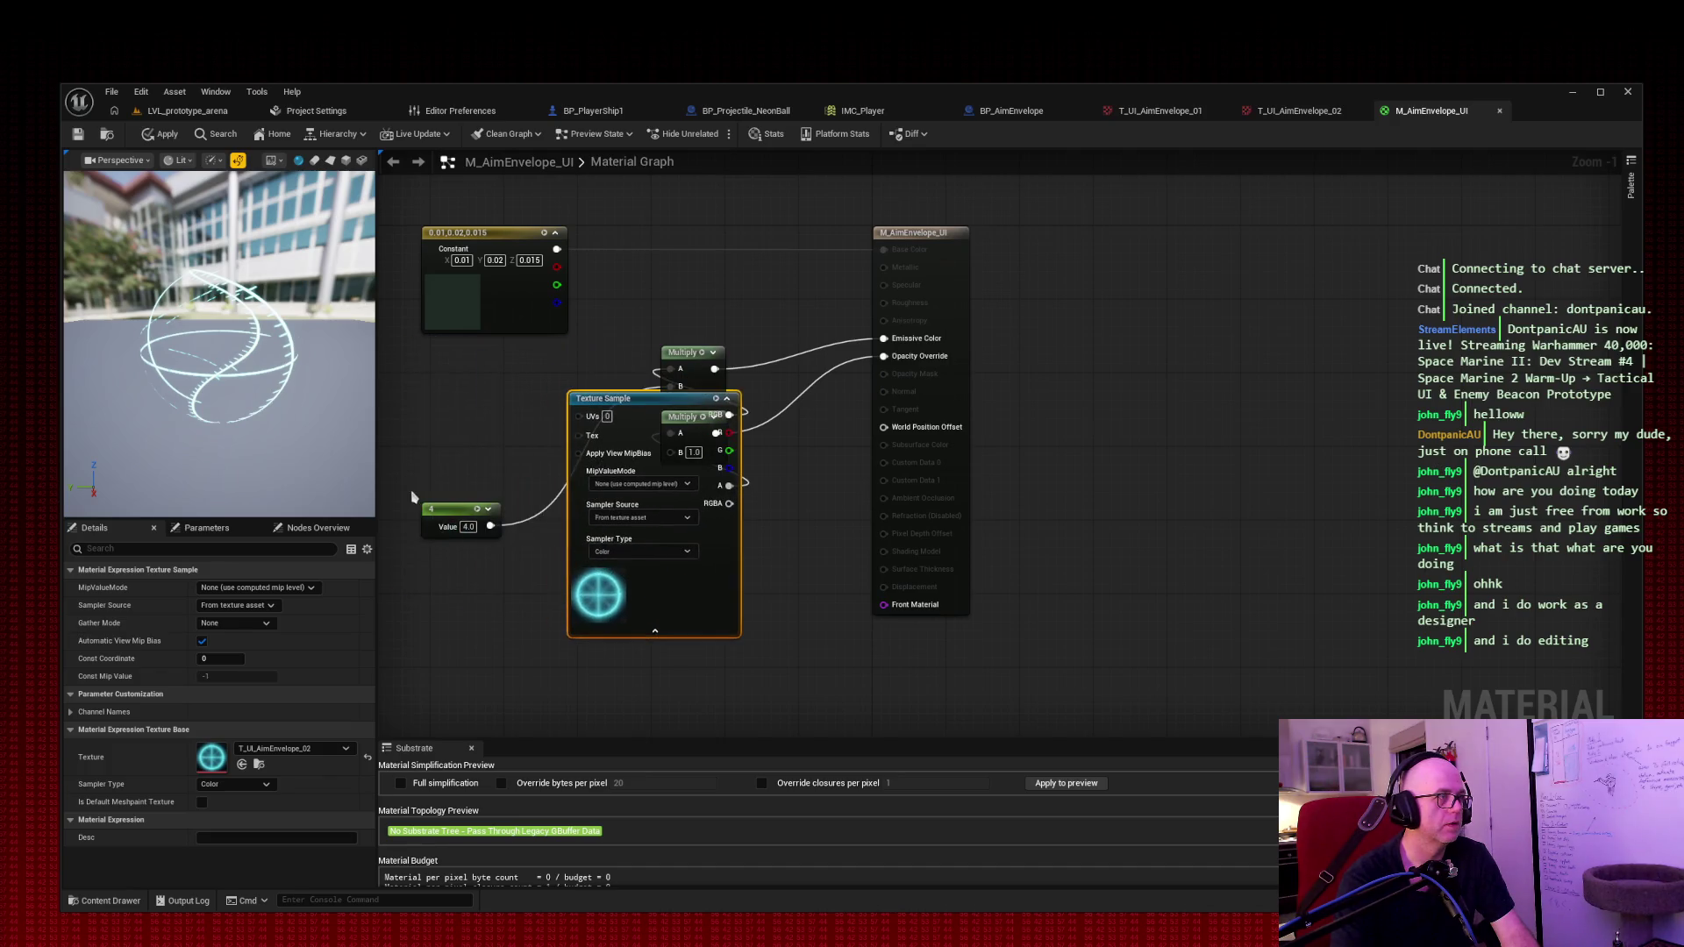
{"action": "left_click_drag", "start_coordinate": [460, 531], "coordinate": [478, 706]}
{"action": "mouse_move", "coordinate": [660, 408]}
{"action": "left_mouse_down"}
{"action": "mouse_move", "coordinate": [468, 384]}
{"action": "mouse_move", "coordinate": [514, 371]}
{"action": "left_mouse_up"}
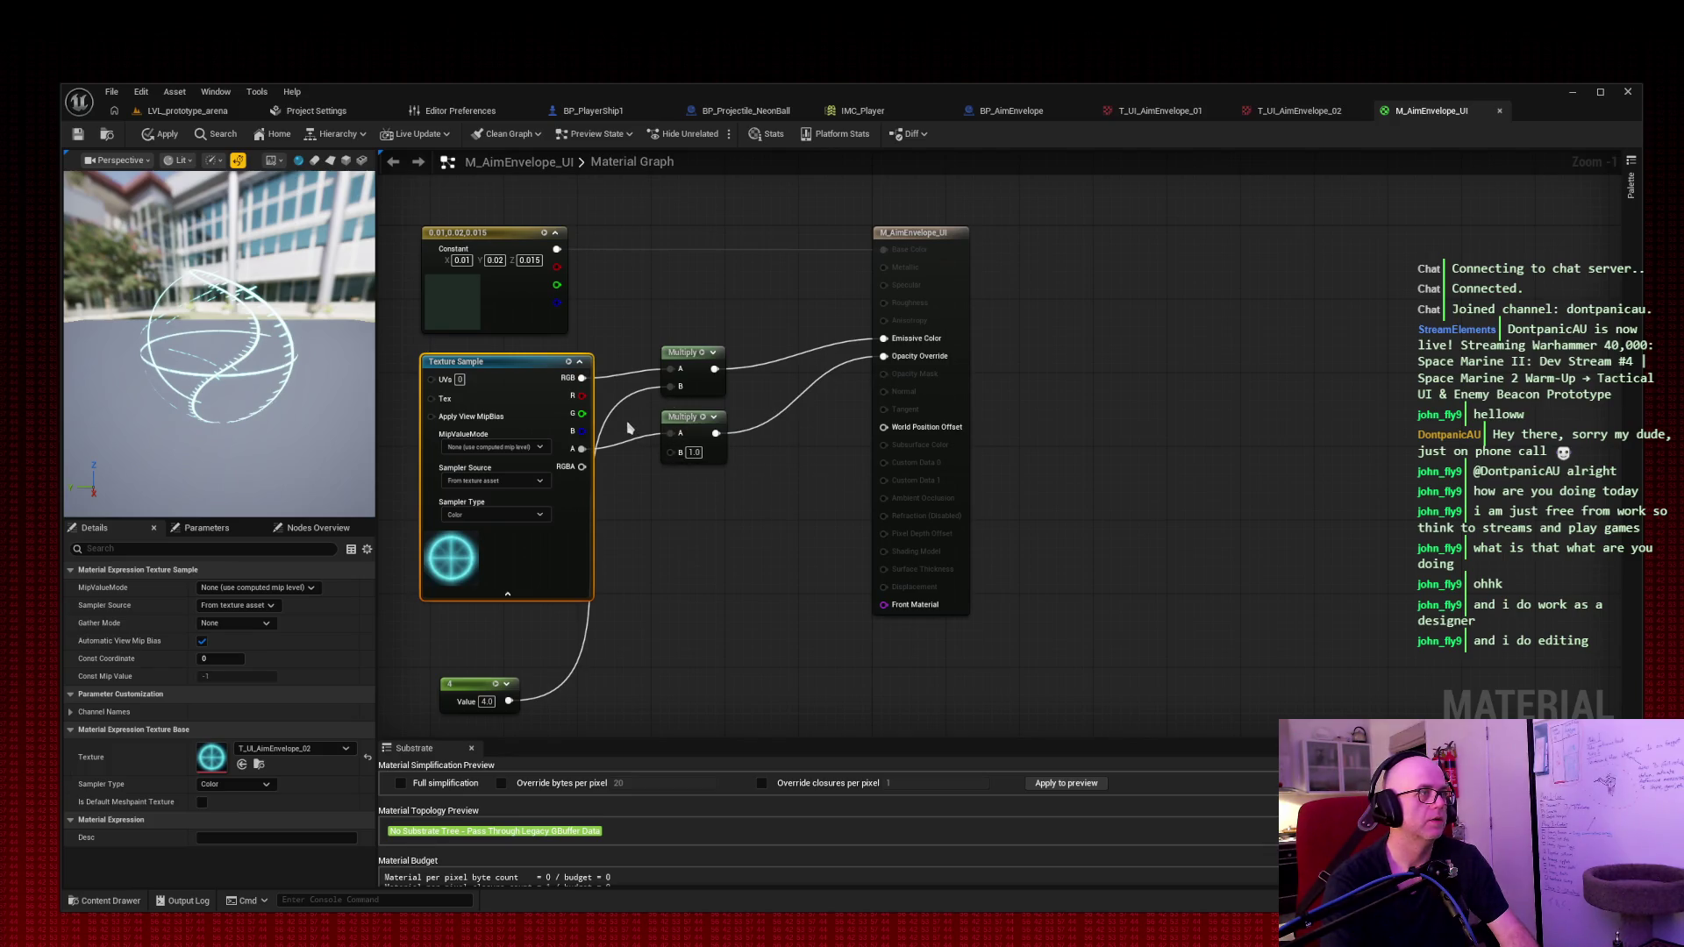
{"action": "left_click", "coordinate": [506, 595]}
{"action": "left_click_drag", "start_coordinate": [483, 681], "coordinate": [463, 521]}
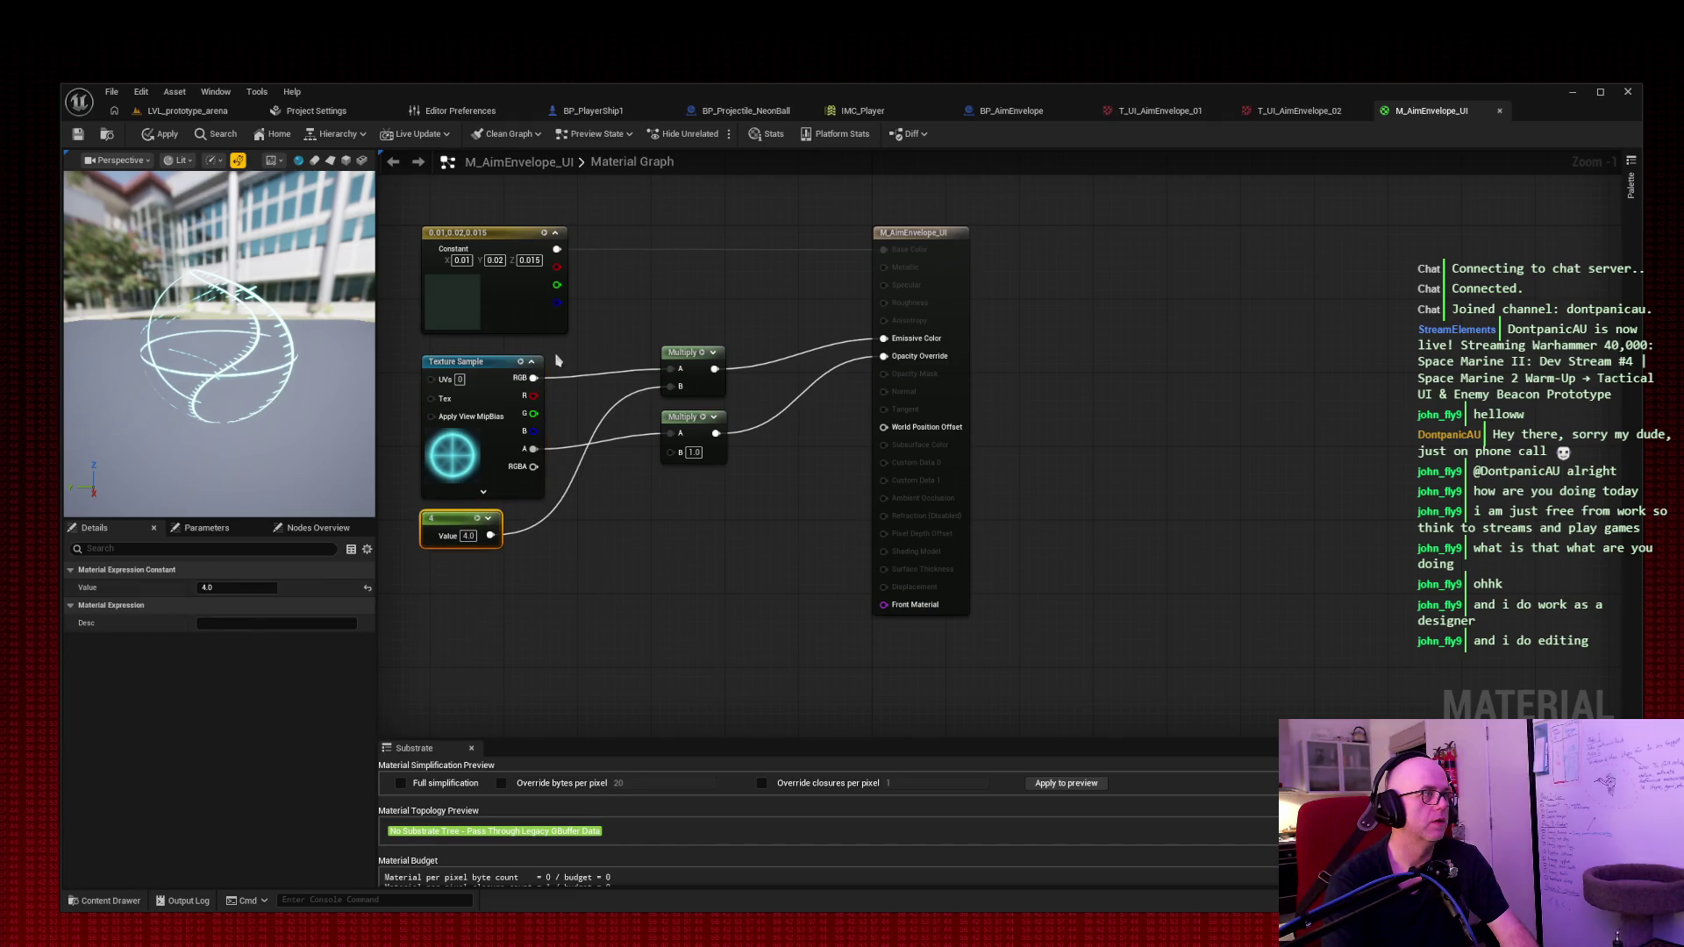
{"action": "mouse_move", "coordinate": [475, 365]}
{"action": "left_mouse_down"}
{"action": "mouse_move", "coordinate": [476, 579]}
{"action": "mouse_move", "coordinate": [469, 374]}
{"action": "left_mouse_up"}
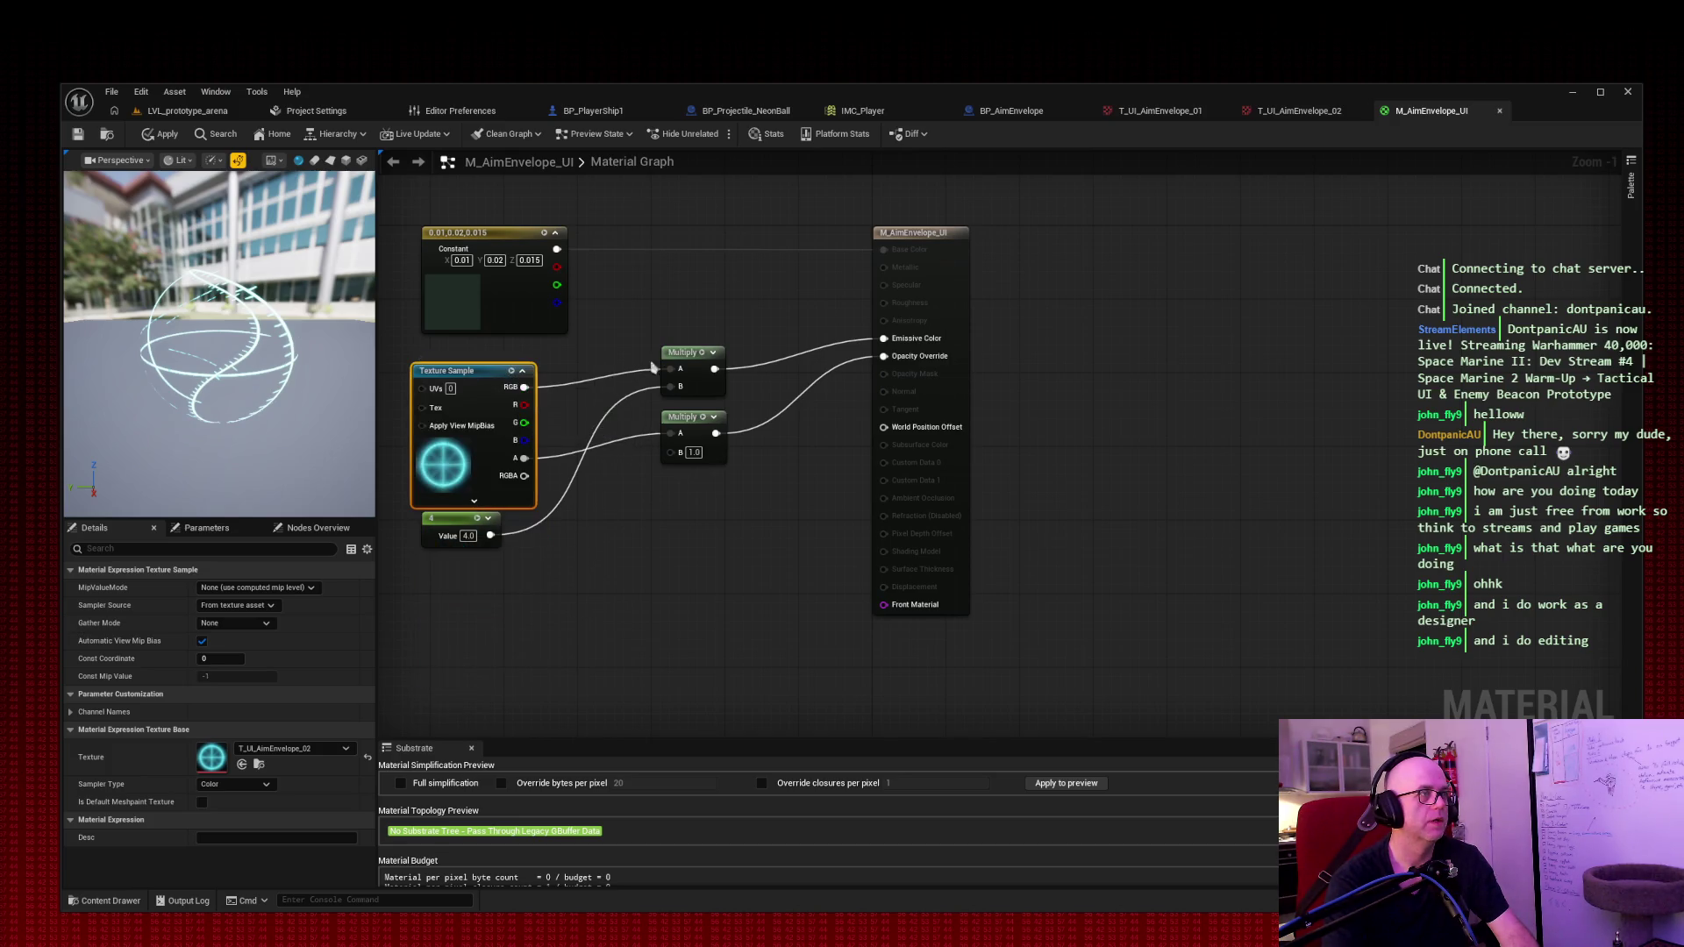
{"action": "left_click_drag", "start_coordinate": [481, 375], "coordinate": [491, 367]}
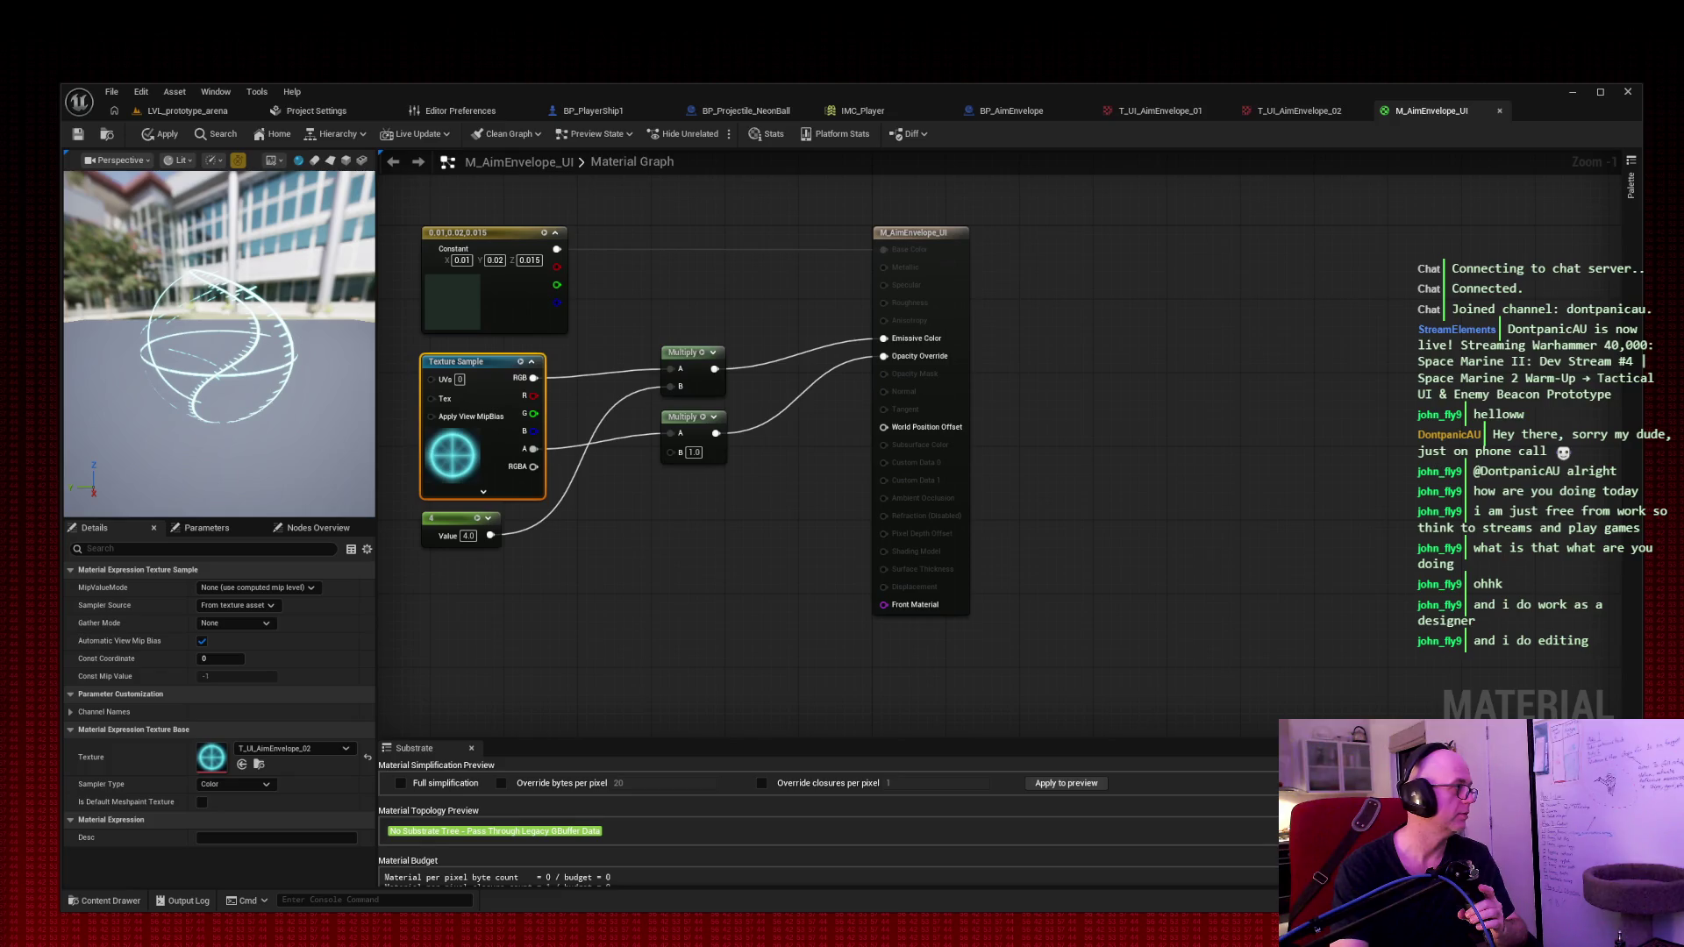
{"action": "key", "text": "alt+Tab"}
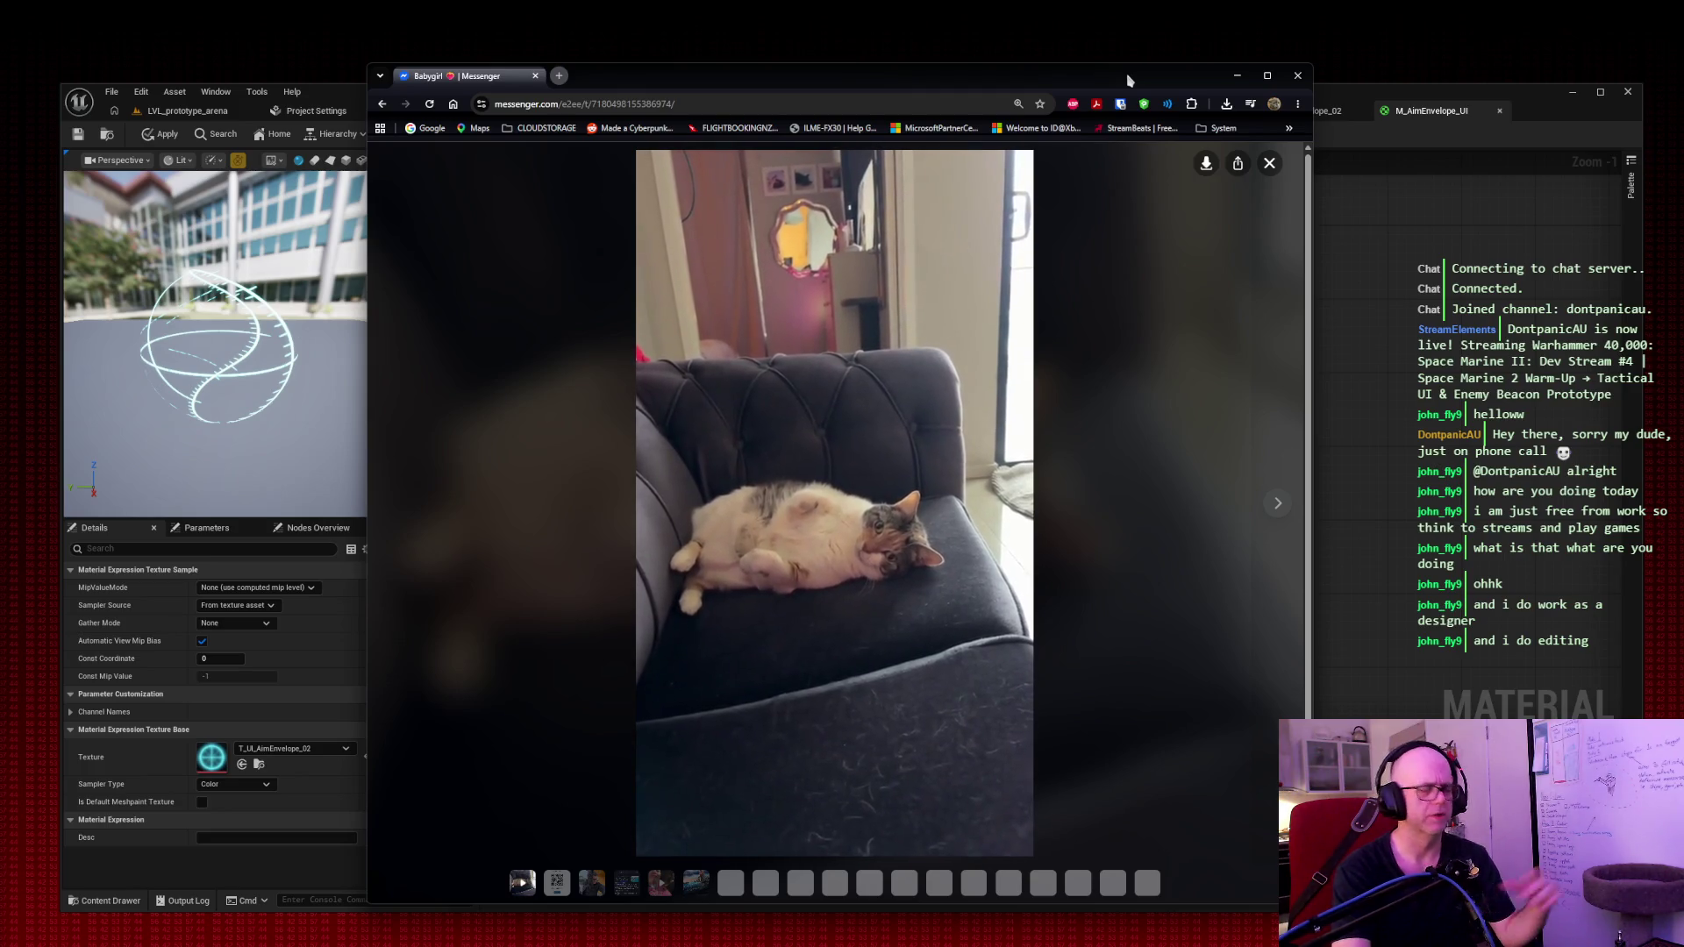
Step: Drag the Messenger window into the bottom-left corner, mostly off-screen
{"action": "mouse_move", "coordinate": [1128, 80]}
{"action": "left_mouse_down"}
{"action": "mouse_move", "coordinate": [267, 54]}
{"action": "mouse_move", "coordinate": [0, 386]}
{"action": "mouse_move", "coordinate": [0, 725]}
{"action": "left_mouse_up"}
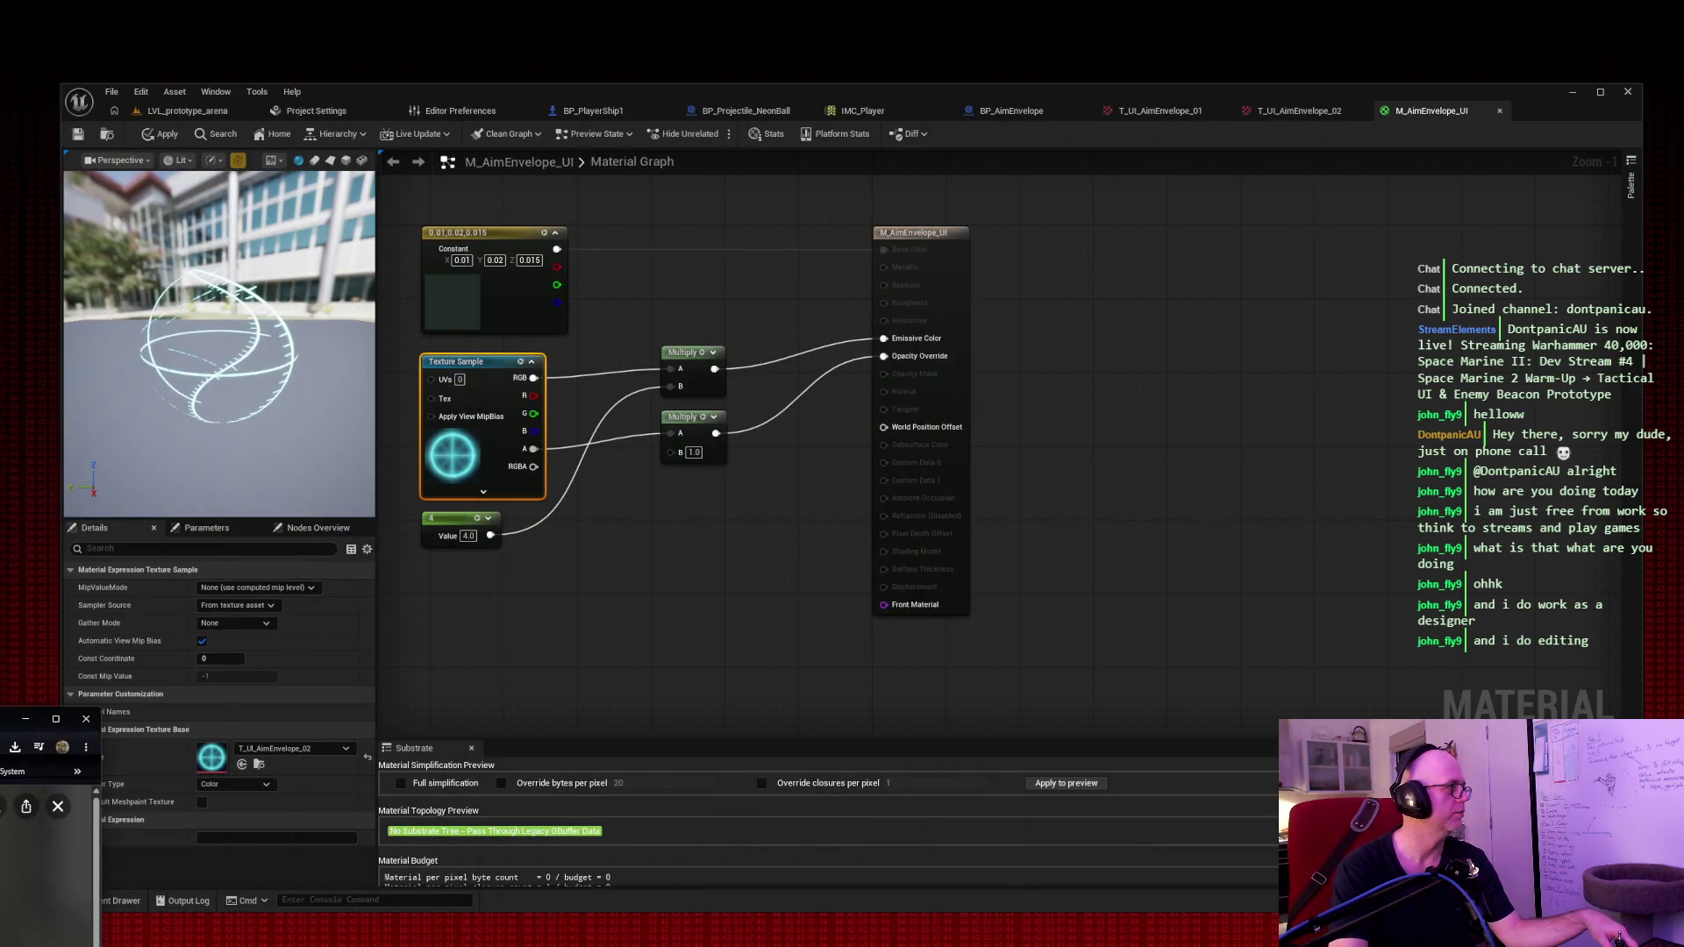
Step: Dismiss the browser, resize the Unreal window, and cycle editor tabs back to M_AimEnvelope_UI
{"action": "left_click", "coordinate": [25, 718]}
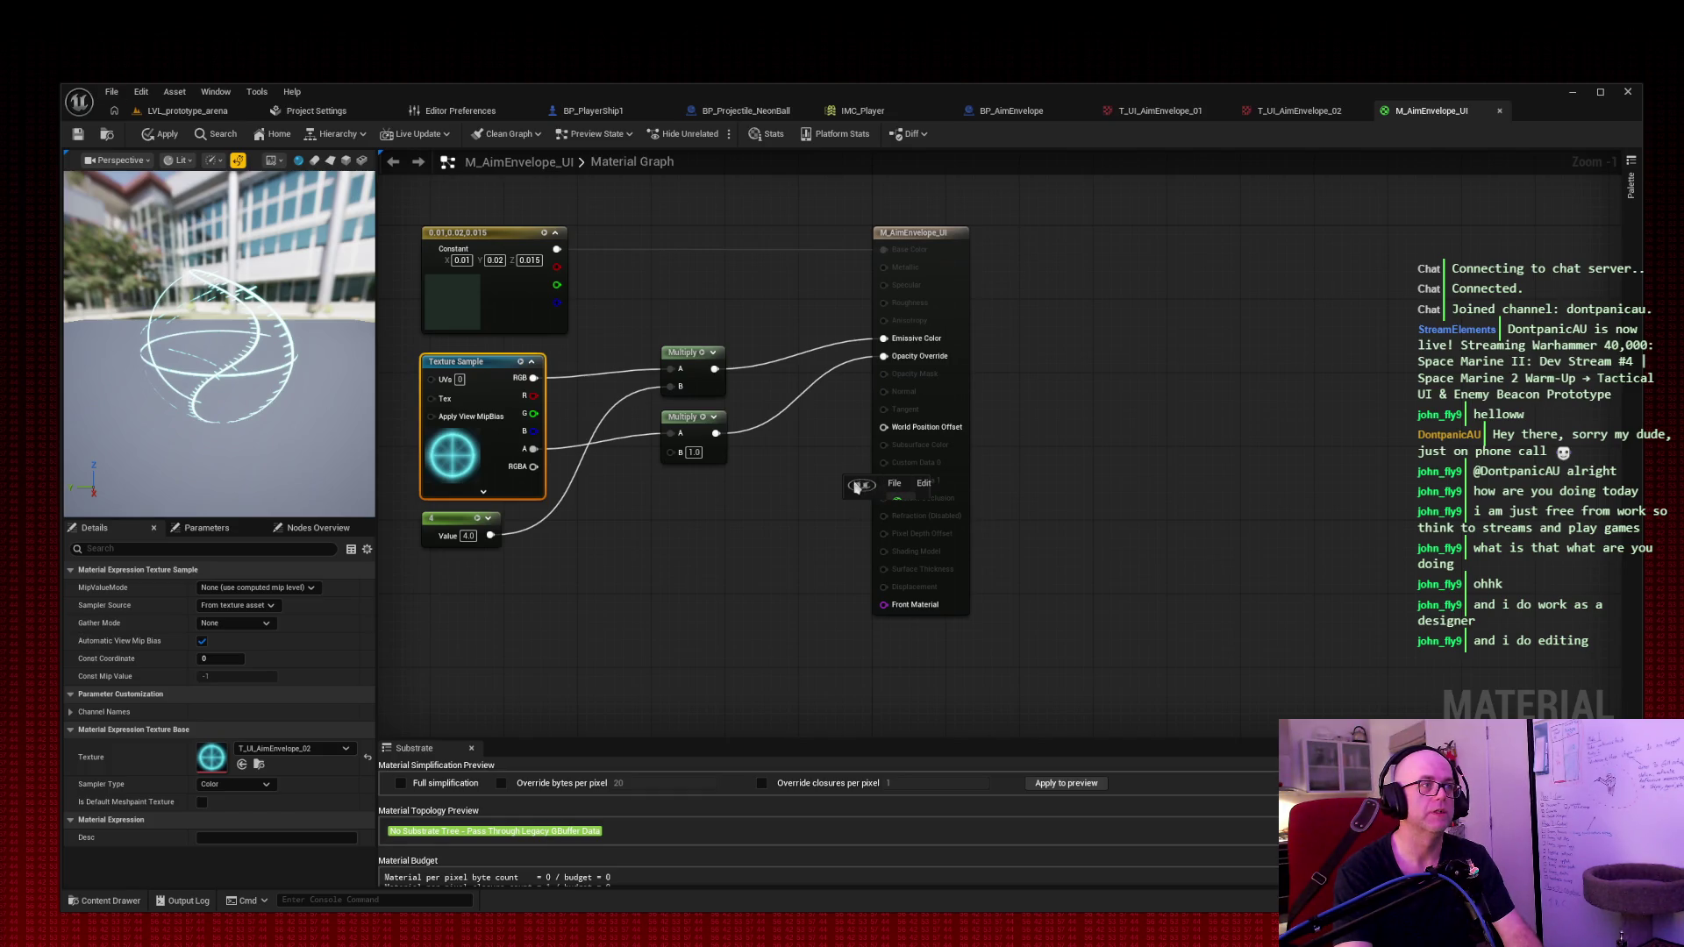
{"action": "left_click", "coordinate": [856, 487]}
{"action": "left_click", "coordinate": [850, 490]}
{"action": "left_click_drag", "start_coordinate": [876, 471], "coordinate": [869, 38]}
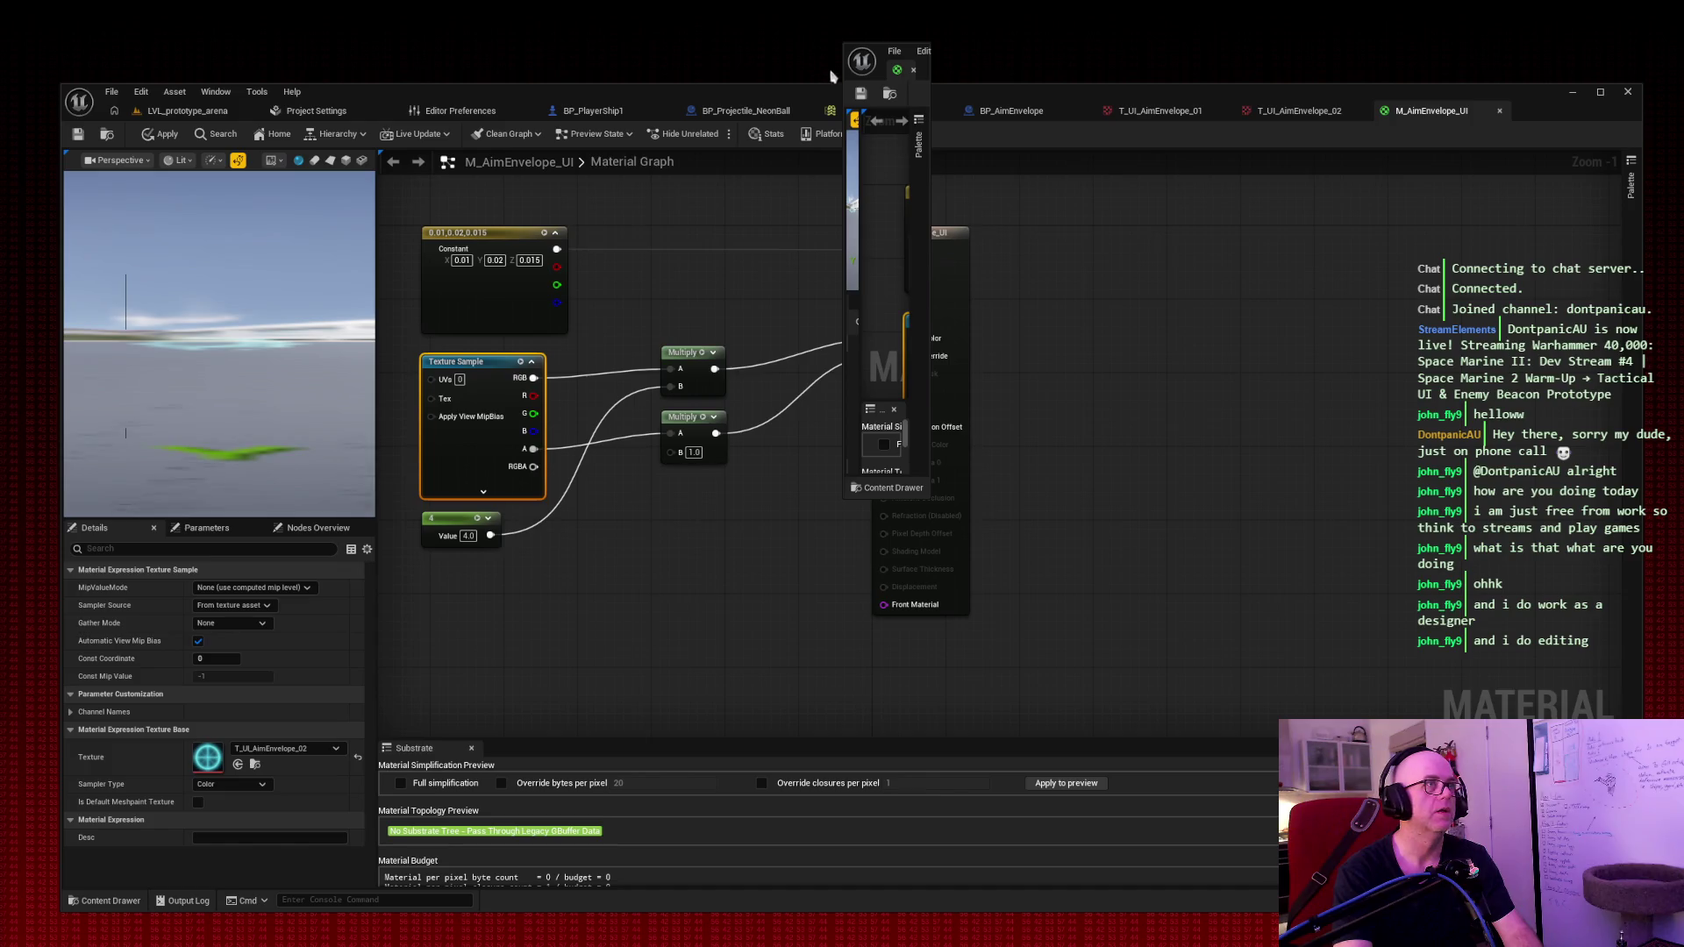
{"action": "left_click_drag", "start_coordinate": [838, 76], "coordinate": [432, 77]}
{"action": "mouse_move", "coordinate": [759, 57]}
{"action": "left_mouse_down"}
{"action": "mouse_move", "coordinate": [1114, 63]}
{"action": "mouse_move", "coordinate": [1038, 77]}
{"action": "mouse_move", "coordinate": [1350, 220]}
{"action": "mouse_move", "coordinate": [1683, 211]}
{"action": "left_mouse_up"}
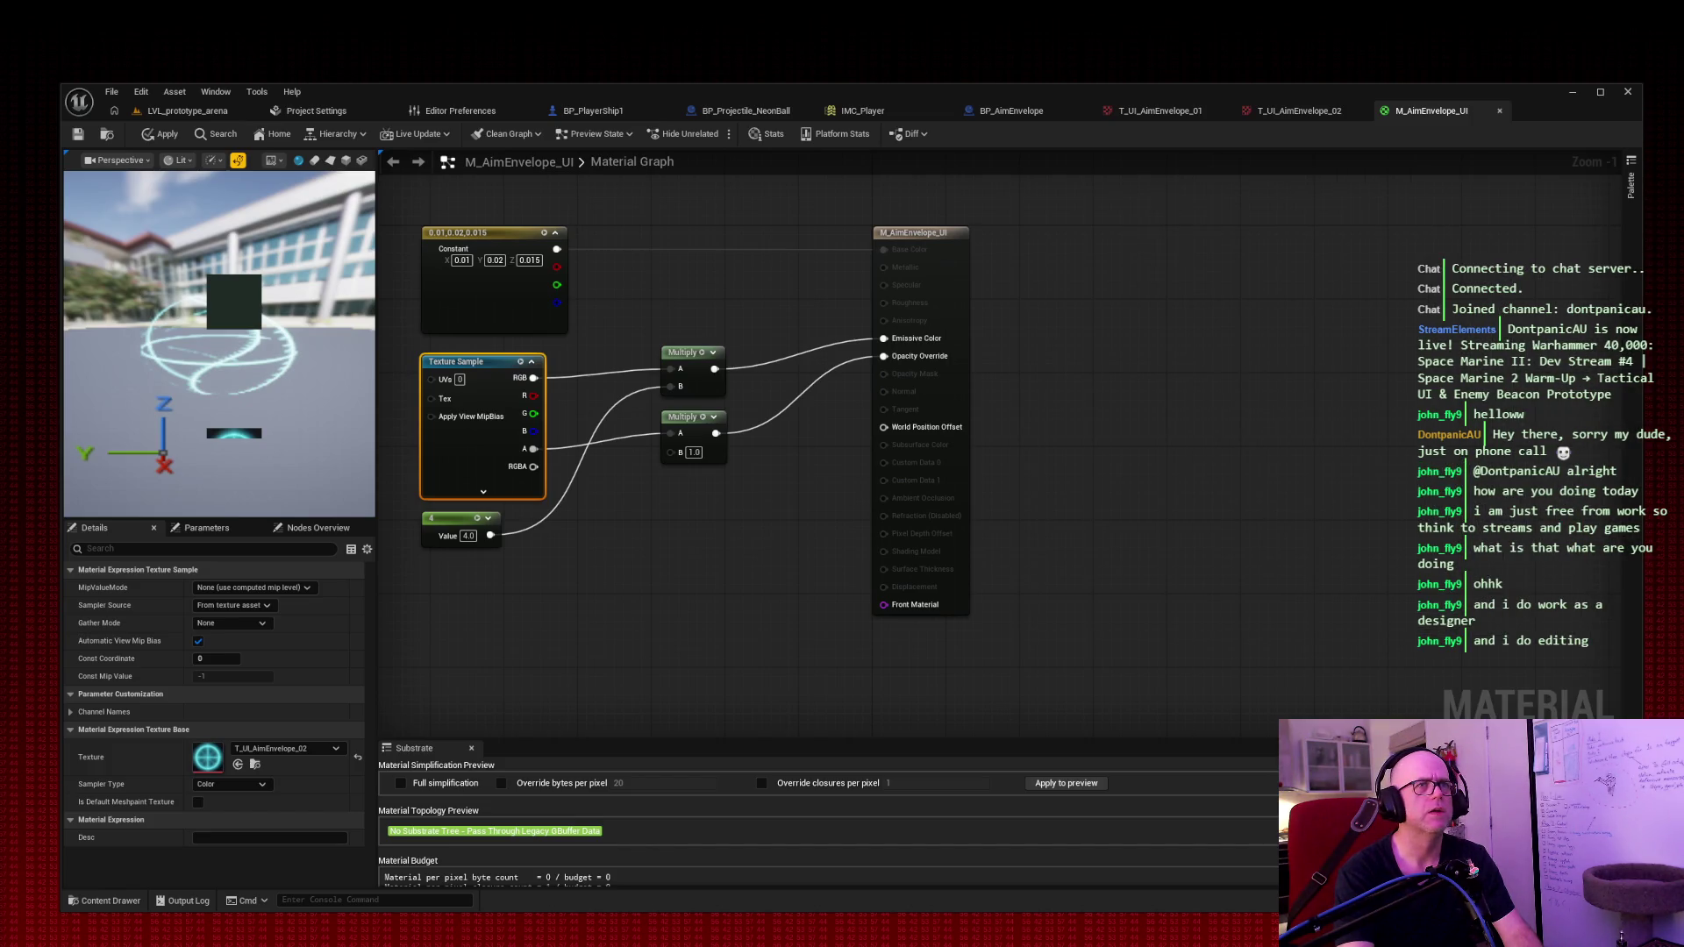
{"action": "left_click", "coordinate": [1294, 112]}
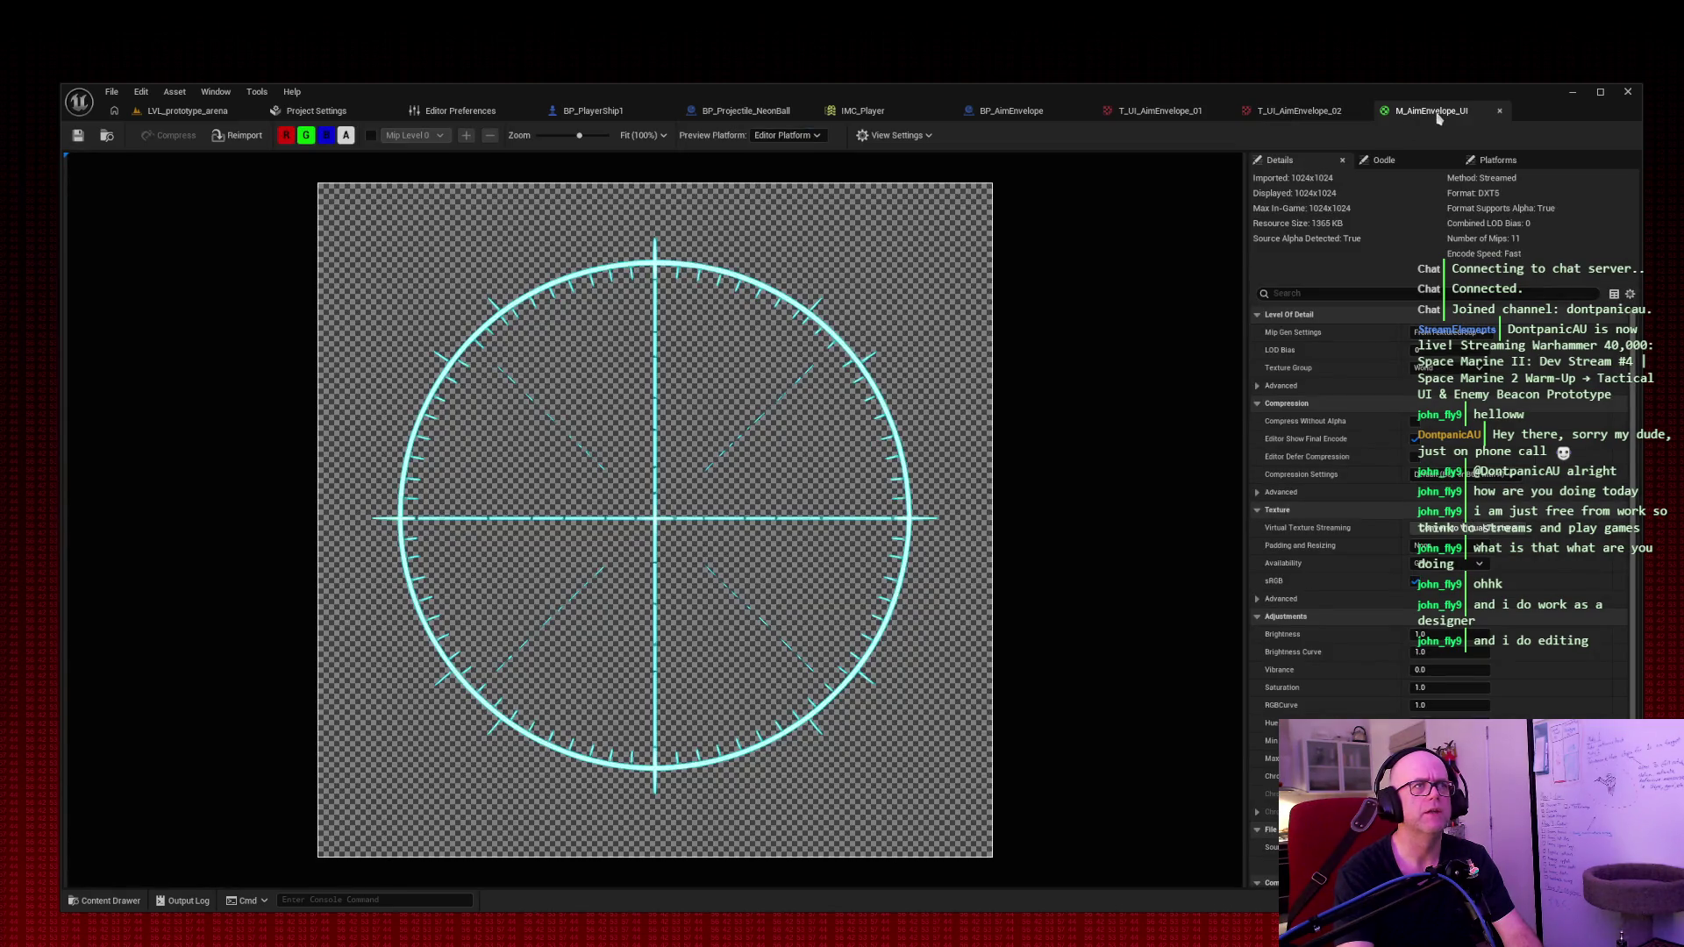
{"action": "left_click", "coordinate": [1160, 112]}
{"action": "left_click", "coordinate": [968, 111]}
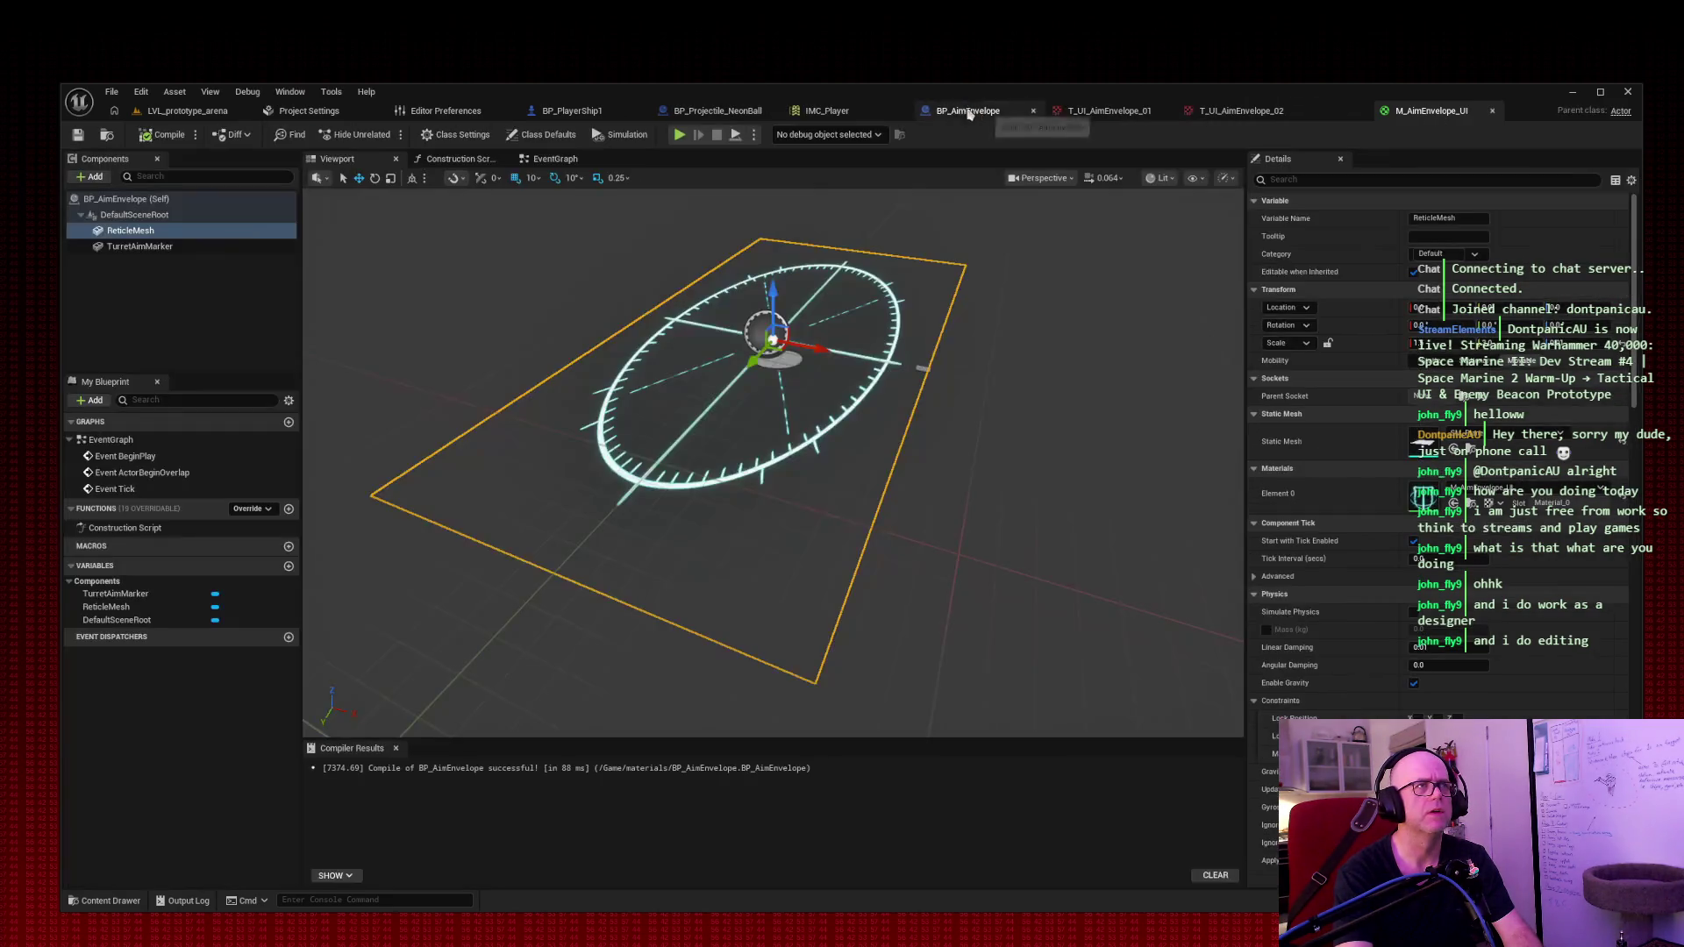
{"action": "left_click", "coordinate": [824, 111]}
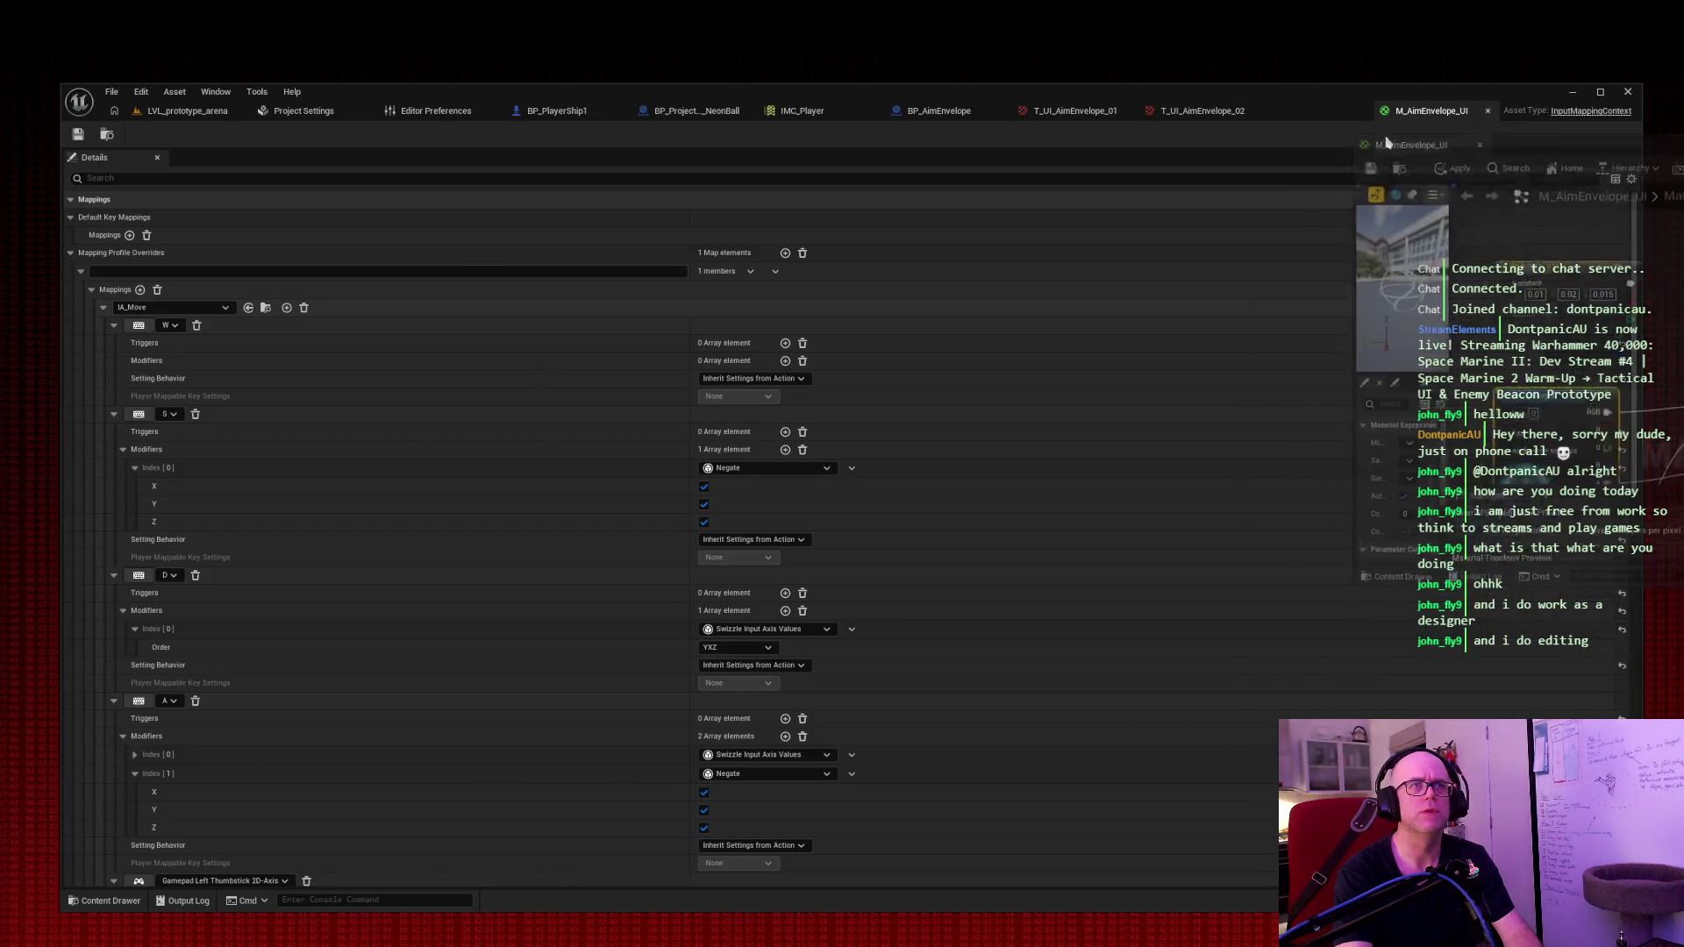
{"action": "left_click", "coordinate": [1412, 112]}
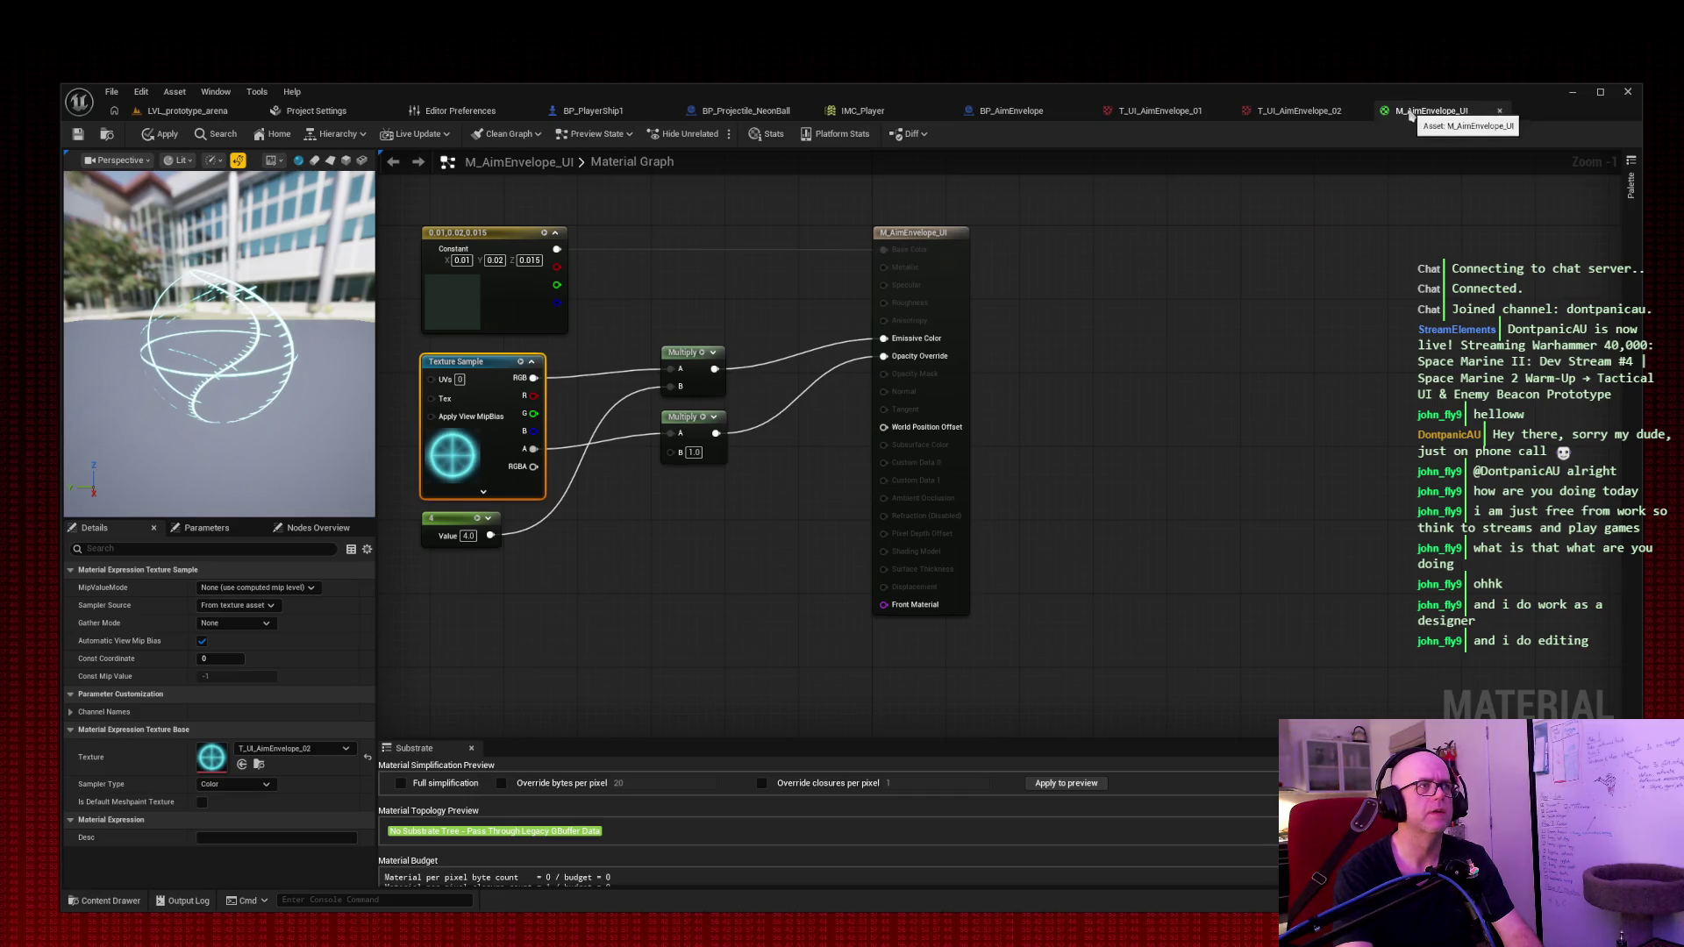
Step: Undock the material editor and drag T_UI_AimEnvelope_03 from the Content Browser into its graph
{"action": "left_click_drag", "start_coordinate": [1411, 113], "coordinate": [1377, 63]}
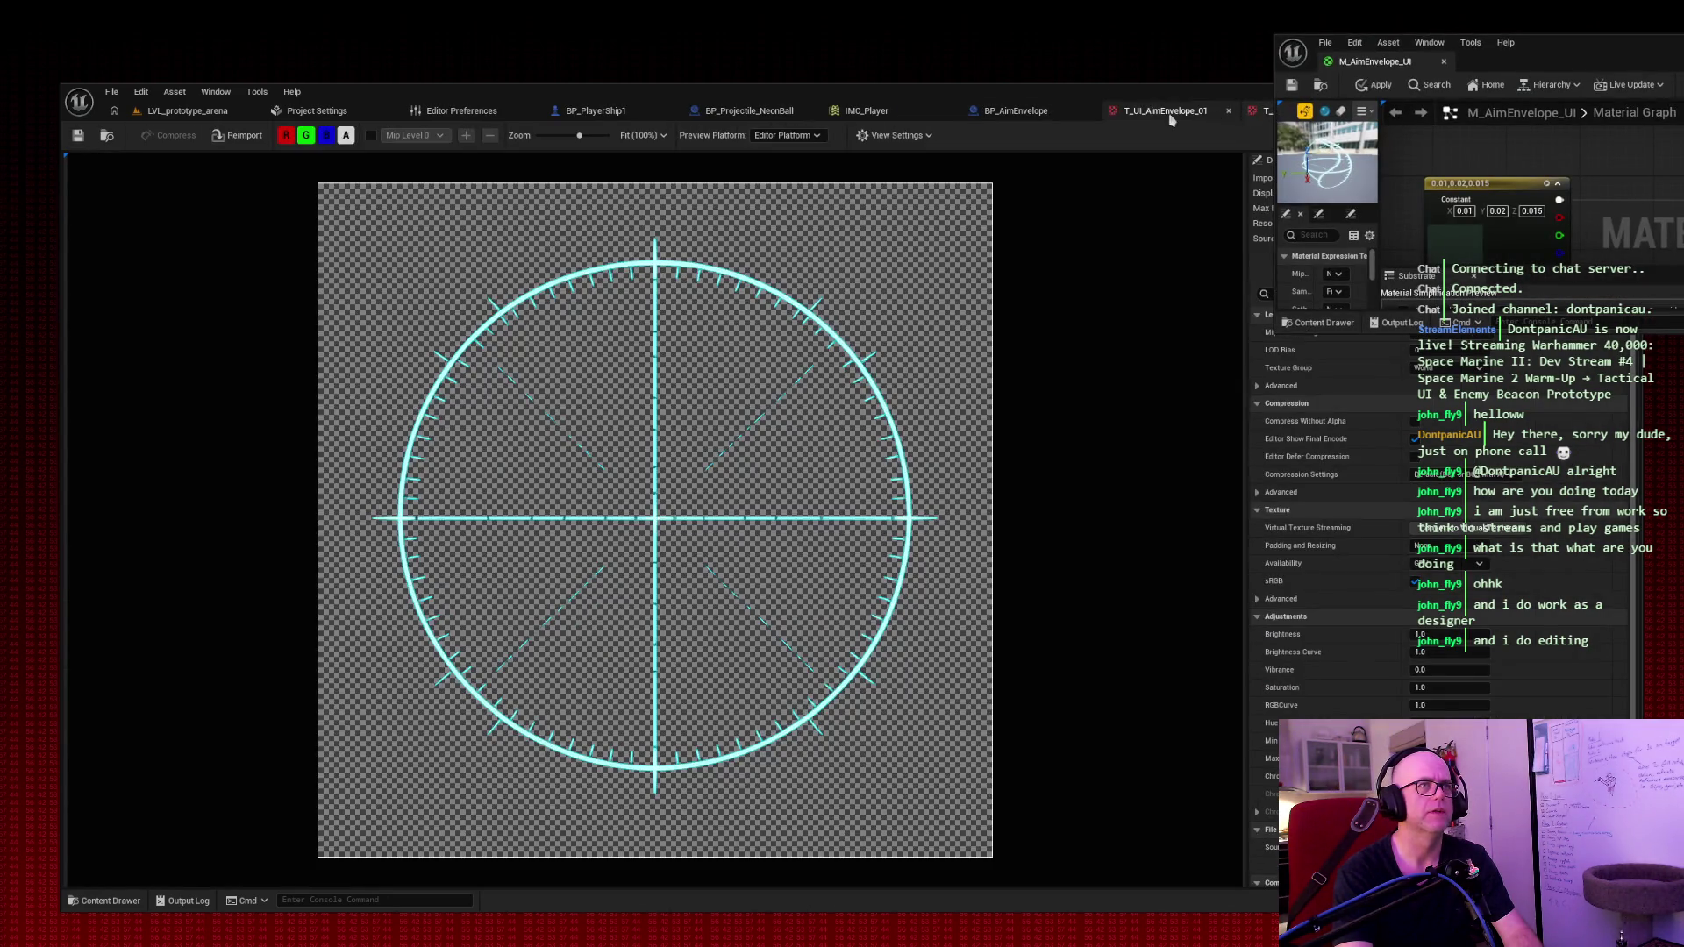
{"action": "left_click", "coordinate": [1224, 103]}
{"action": "key", "text": "ctrl+shift+Tab"}
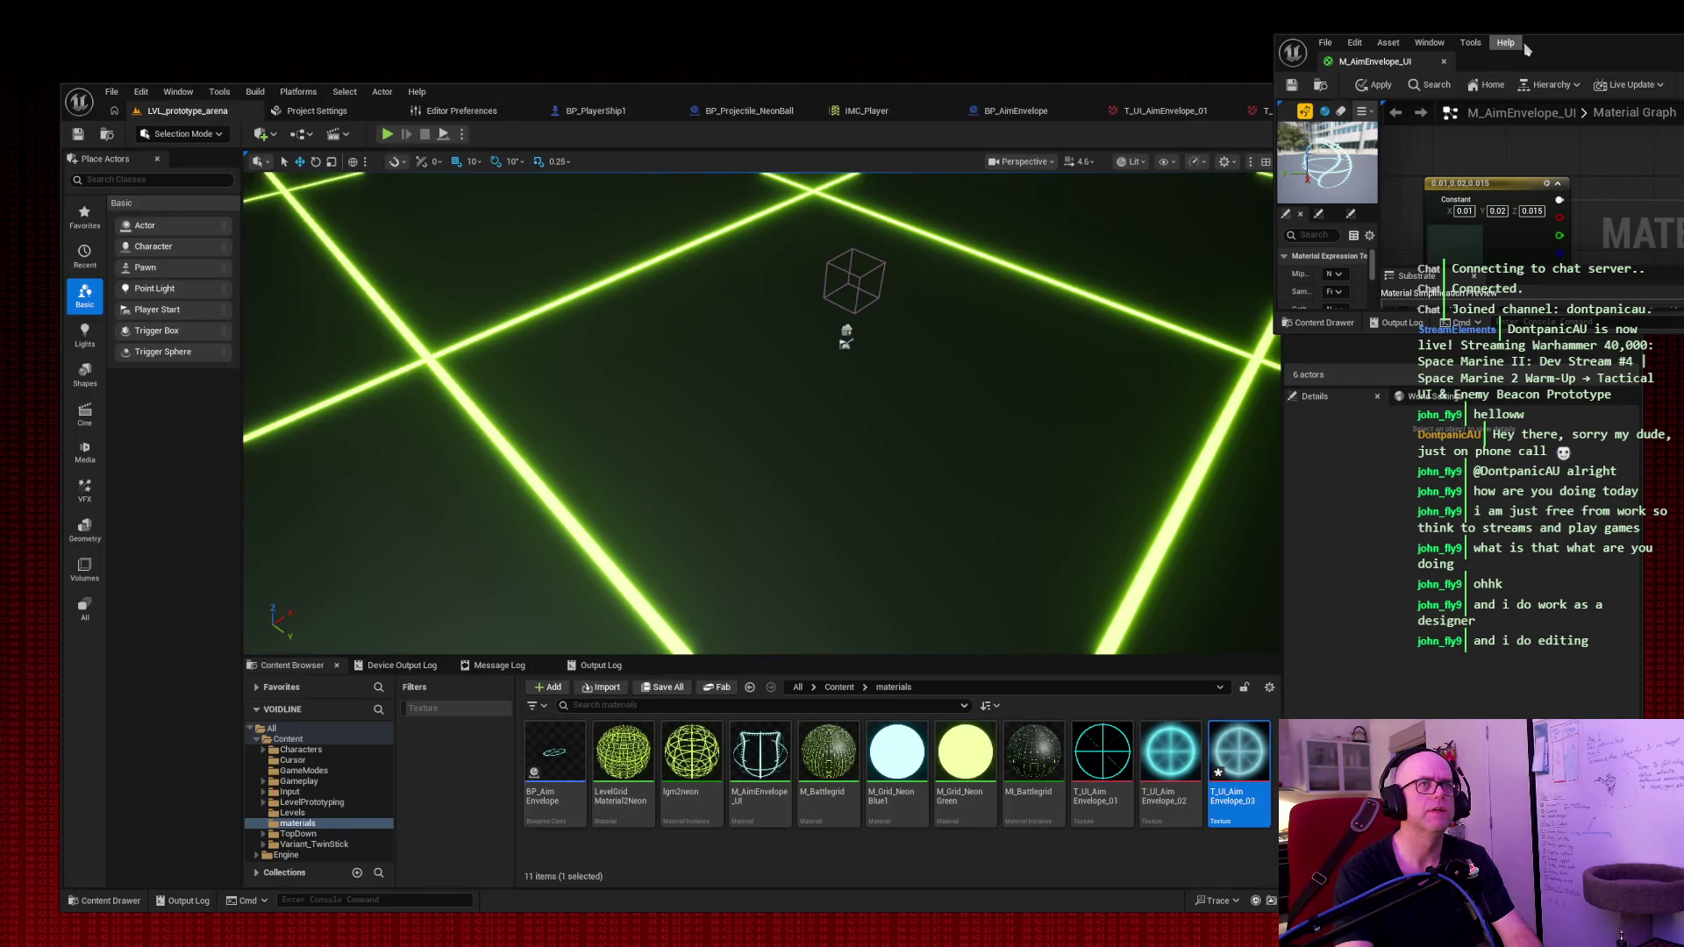
{"action": "left_click_drag", "start_coordinate": [1526, 44], "coordinate": [893, 42]}
{"action": "mouse_move", "coordinate": [1241, 759]}
{"action": "left_mouse_down"}
{"action": "mouse_move", "coordinate": [1079, 395]}
{"action": "mouse_move", "coordinate": [1006, 159]}
{"action": "left_mouse_up"}
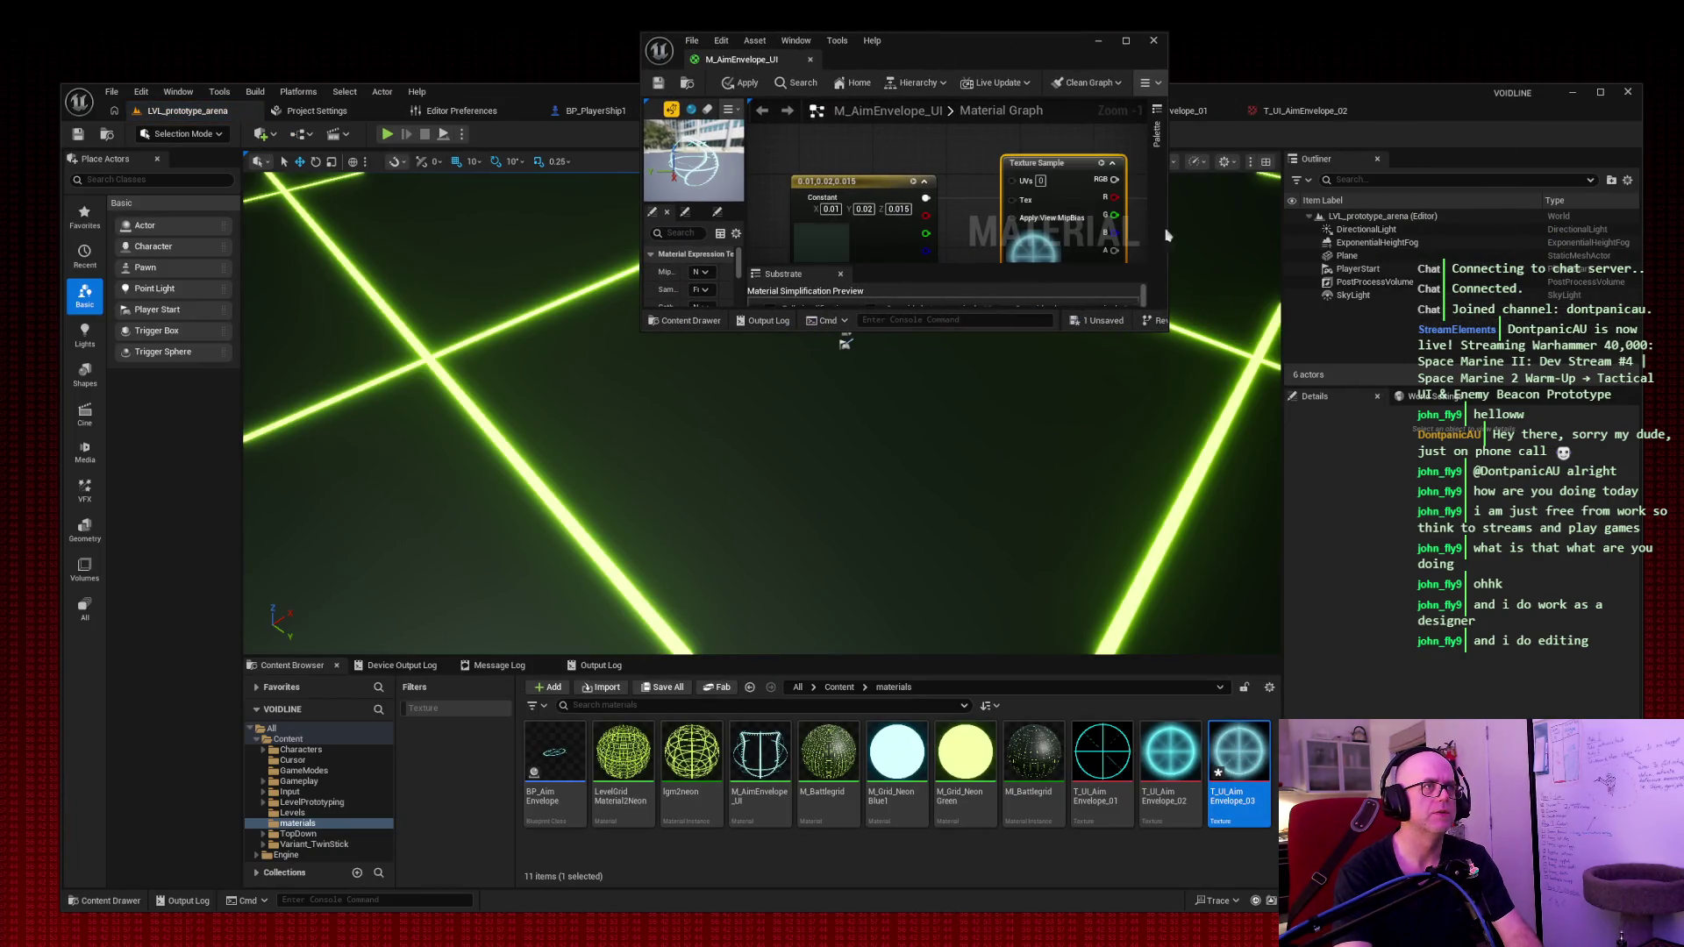
{"action": "left_click", "coordinate": [1098, 42]}
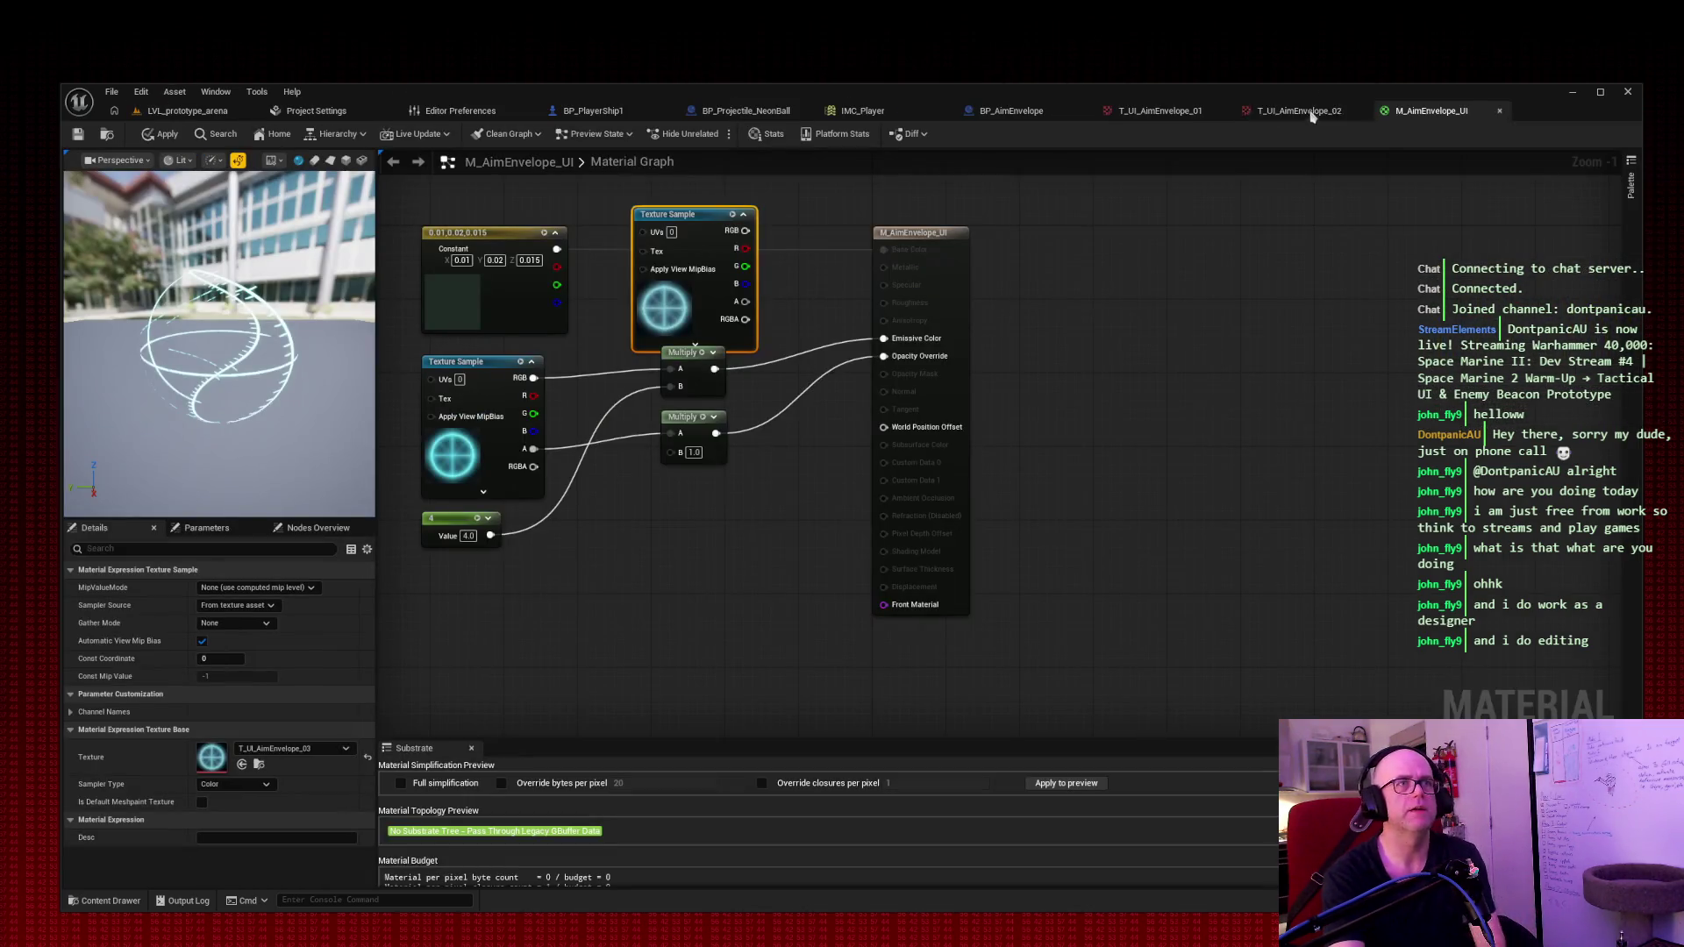
Step: Swap in the new Texture Sample, wiring its colour and alpha into the two Multiply nodes
{"action": "left_click_drag", "start_coordinate": [477, 367], "coordinate": [558, 616]}
{"action": "mouse_move", "coordinate": [746, 230]}
{"action": "left_mouse_down"}
{"action": "mouse_move", "coordinate": [760, 244]}
{"action": "mouse_move", "coordinate": [672, 369]}
{"action": "left_mouse_up"}
{"action": "mouse_move", "coordinate": [745, 301]}
{"action": "left_mouse_down"}
{"action": "mouse_move", "coordinate": [776, 328]}
{"action": "mouse_move", "coordinate": [671, 386]}
{"action": "left_mouse_up"}
{"action": "mouse_move", "coordinate": [693, 215]}
{"action": "left_mouse_down"}
{"action": "mouse_move", "coordinate": [474, 366]}
{"action": "mouse_move", "coordinate": [481, 354]}
{"action": "left_mouse_up"}
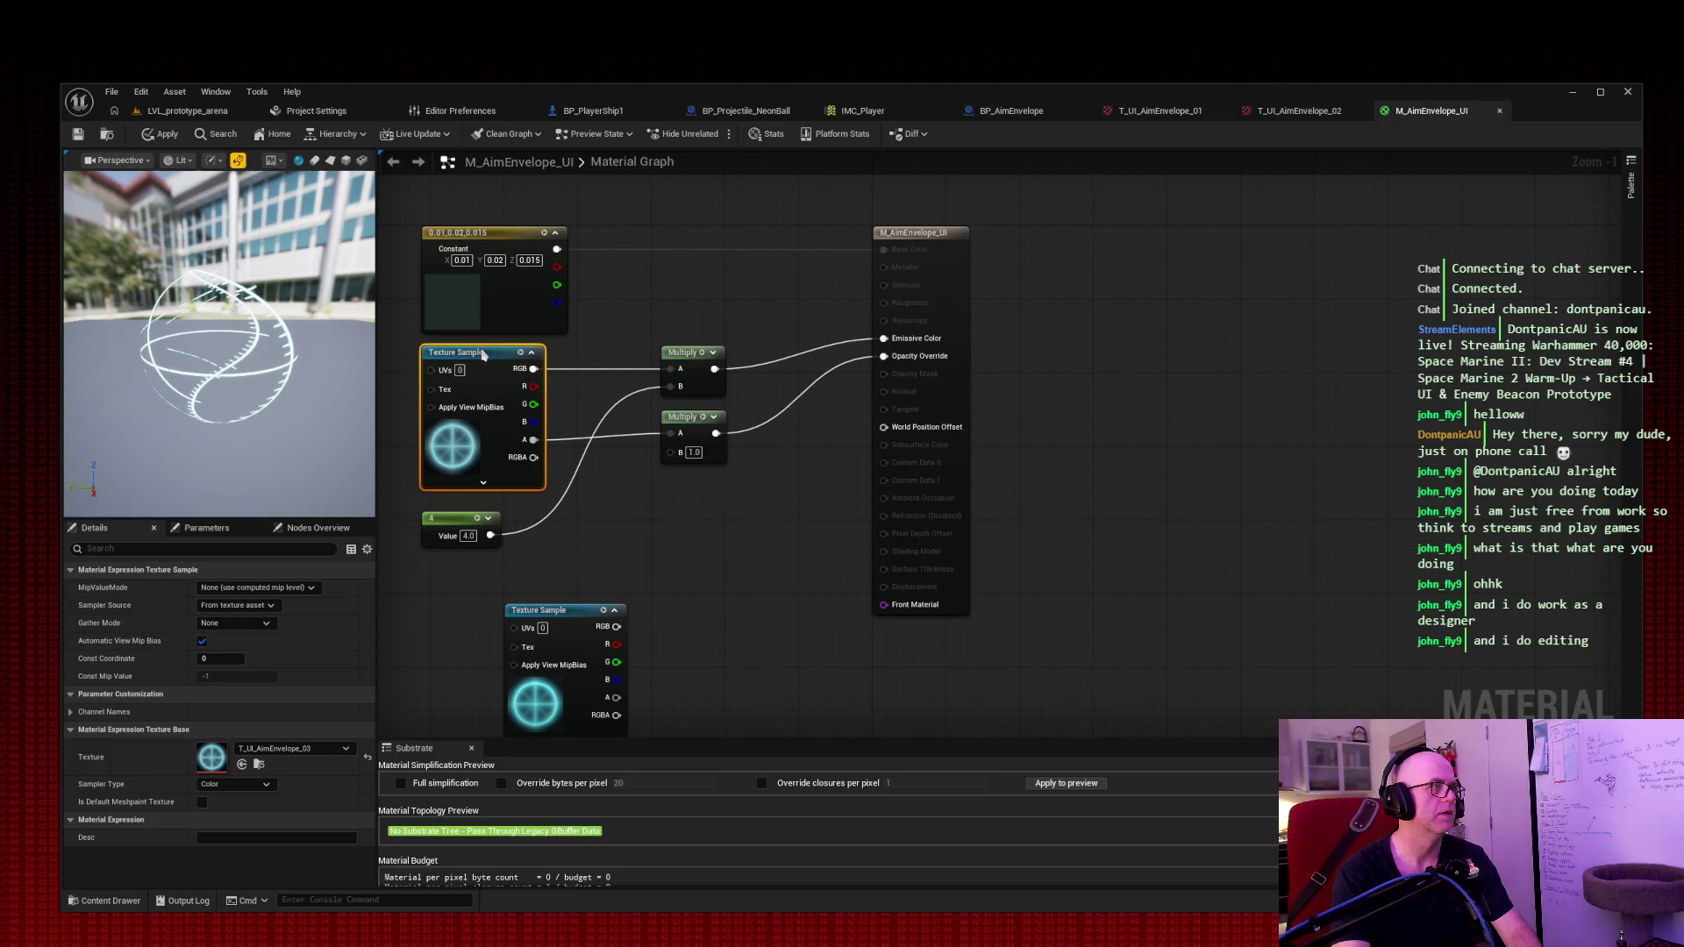
Step: Set the opacity Multiply's B value to 0.1, save the material, and return to the arena level
{"action": "left_click", "coordinate": [694, 452]}
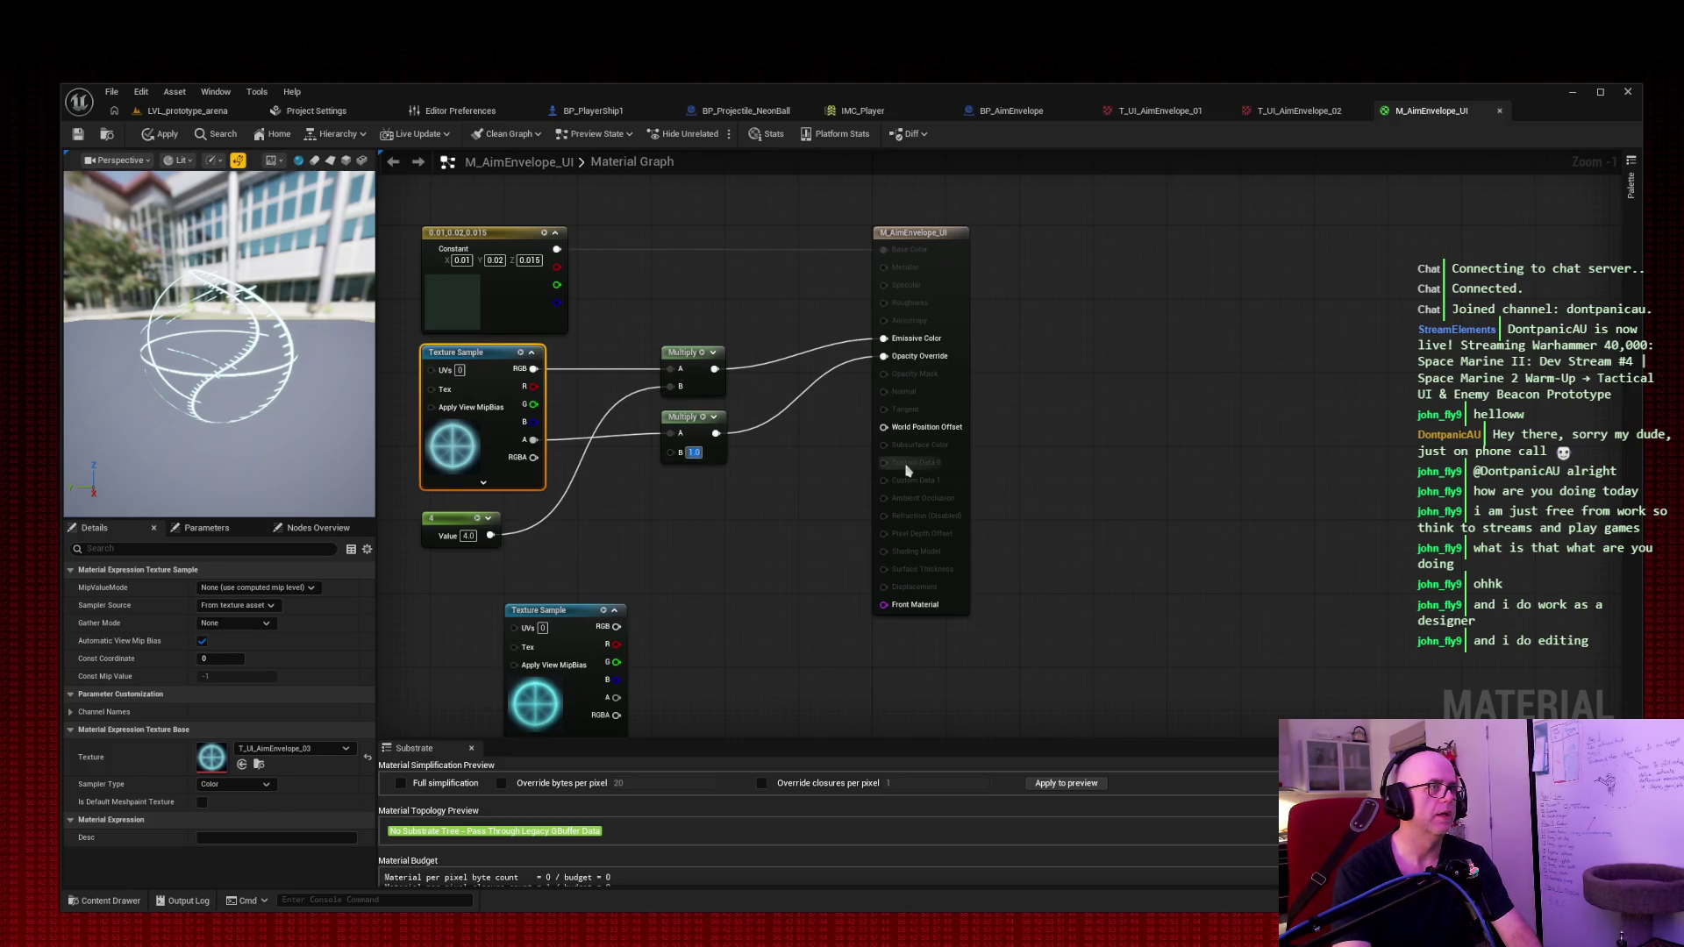
{"action": "type", "text": "0.05"}
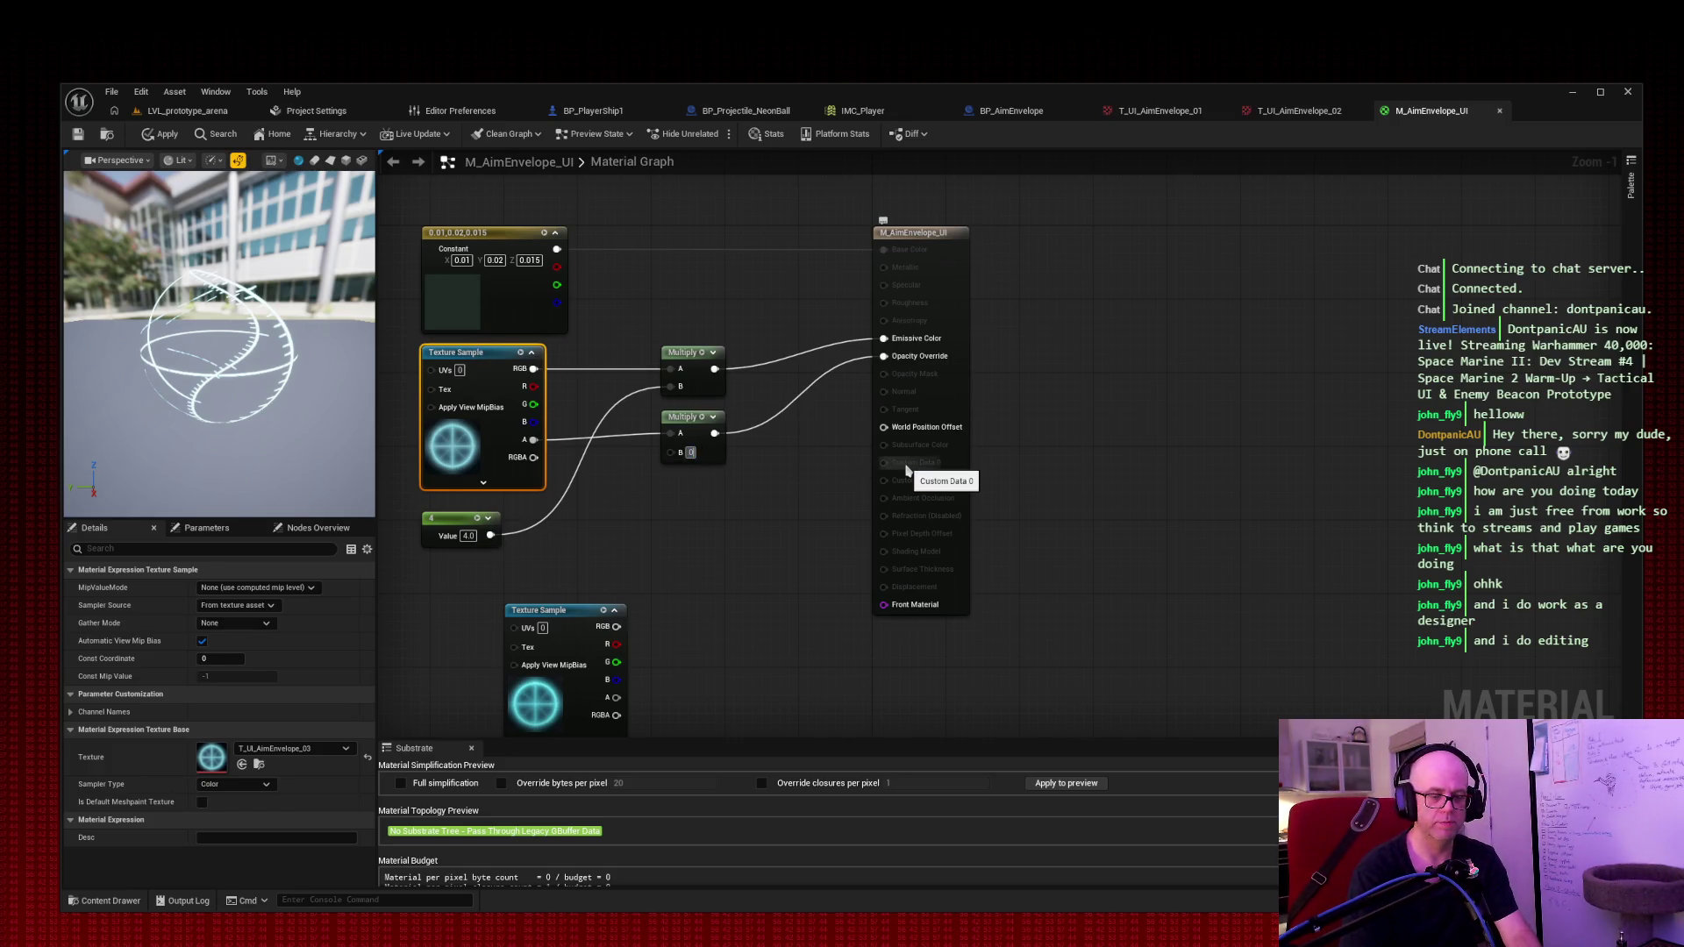
{"action": "key", "text": "Return"}
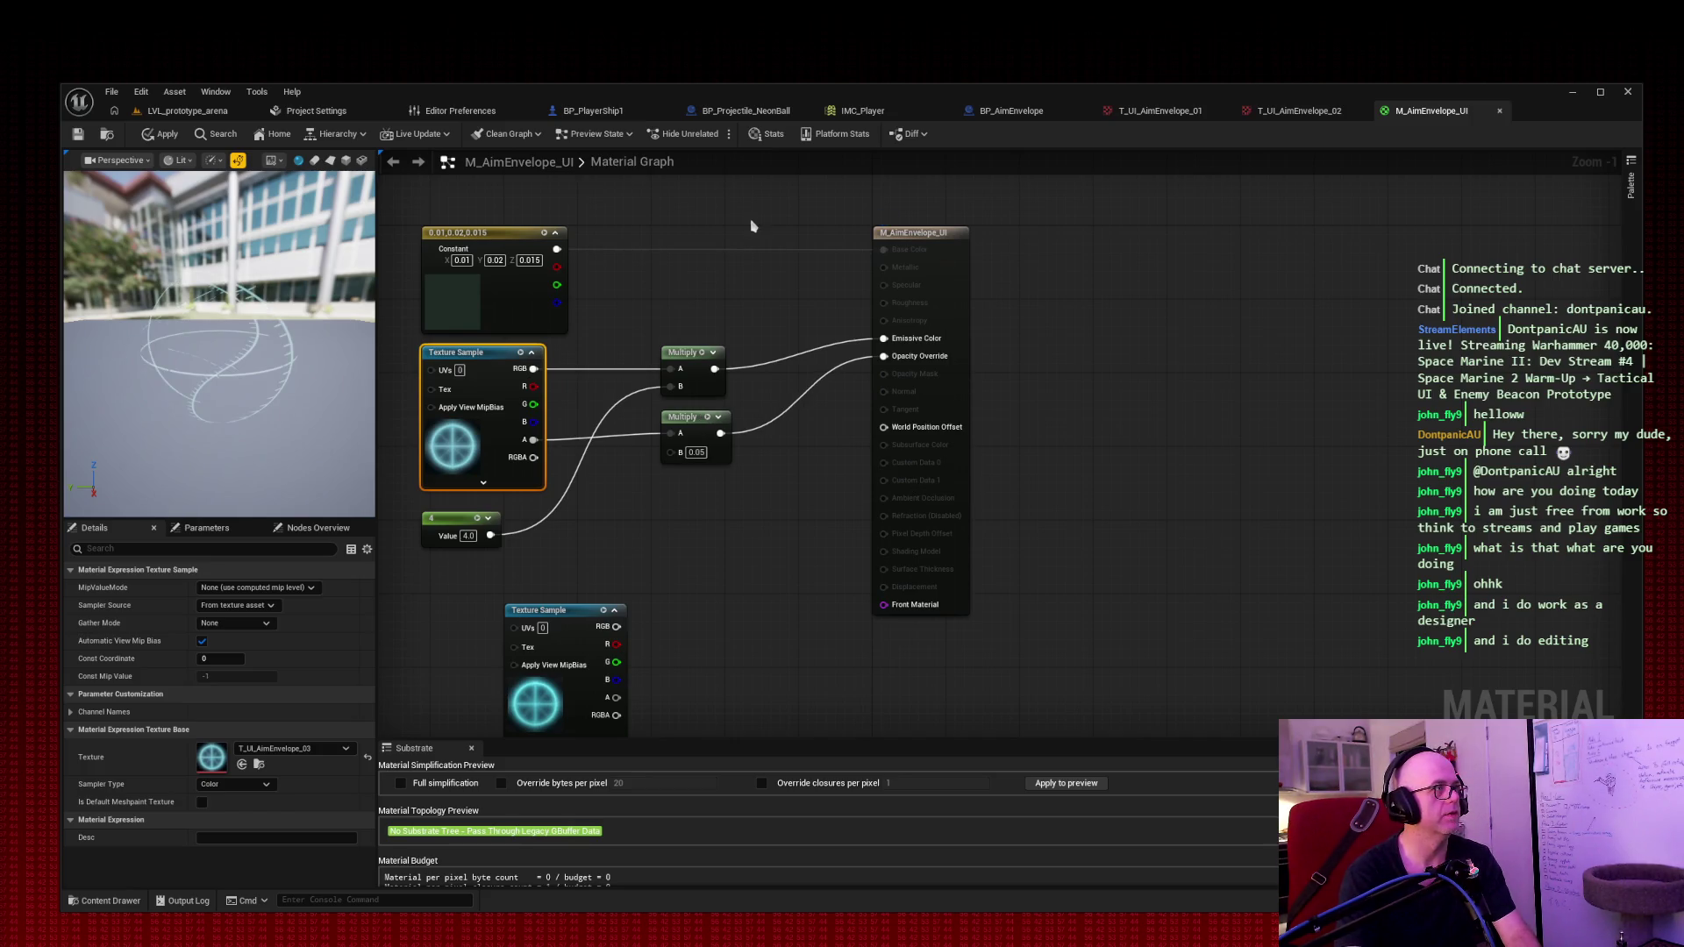
{"action": "left_click", "coordinate": [702, 453]}
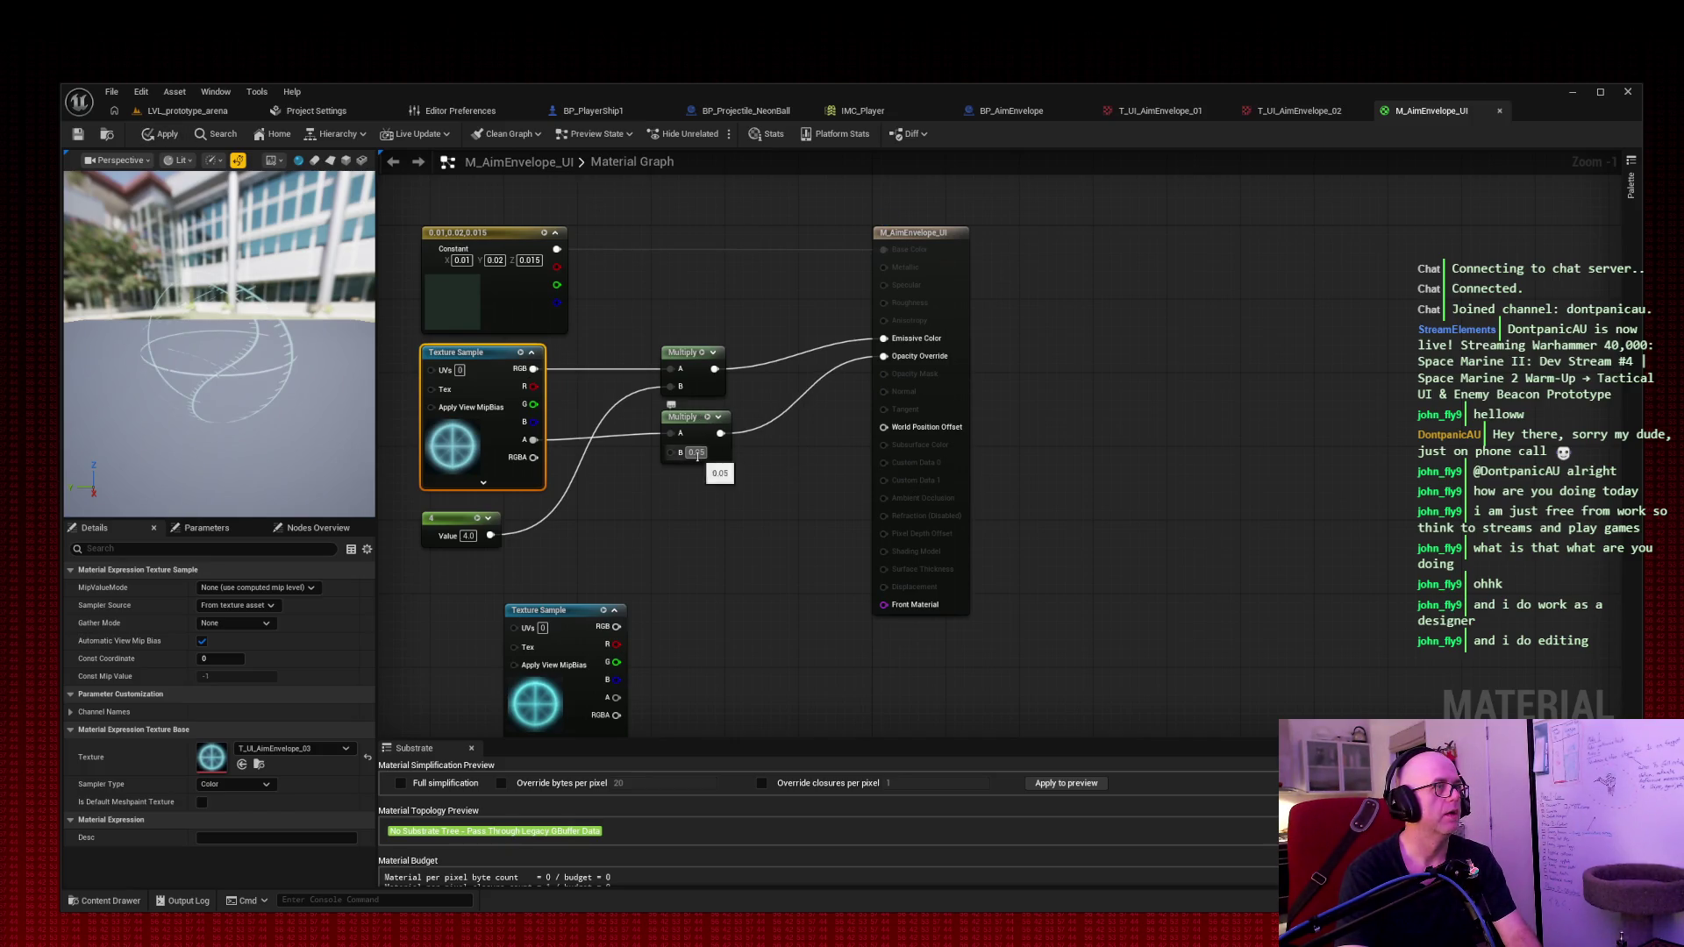
{"action": "key", "text": "BackSpace"}
{"action": "type", "text": "5"}
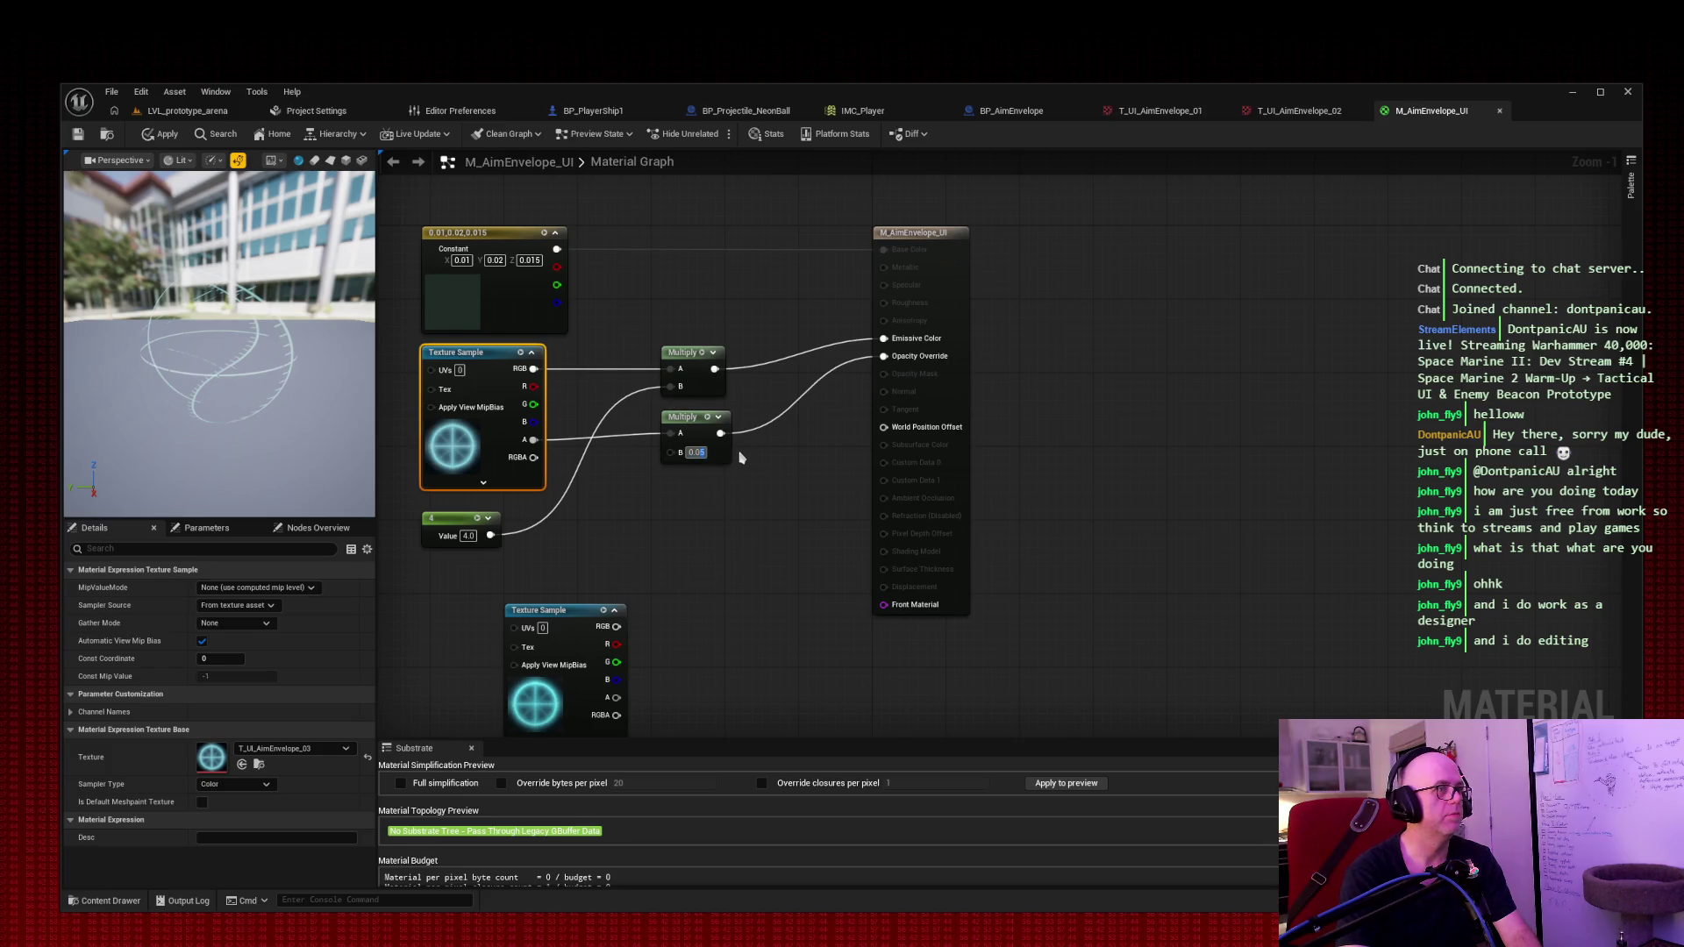
{"action": "type", "text": "0"}
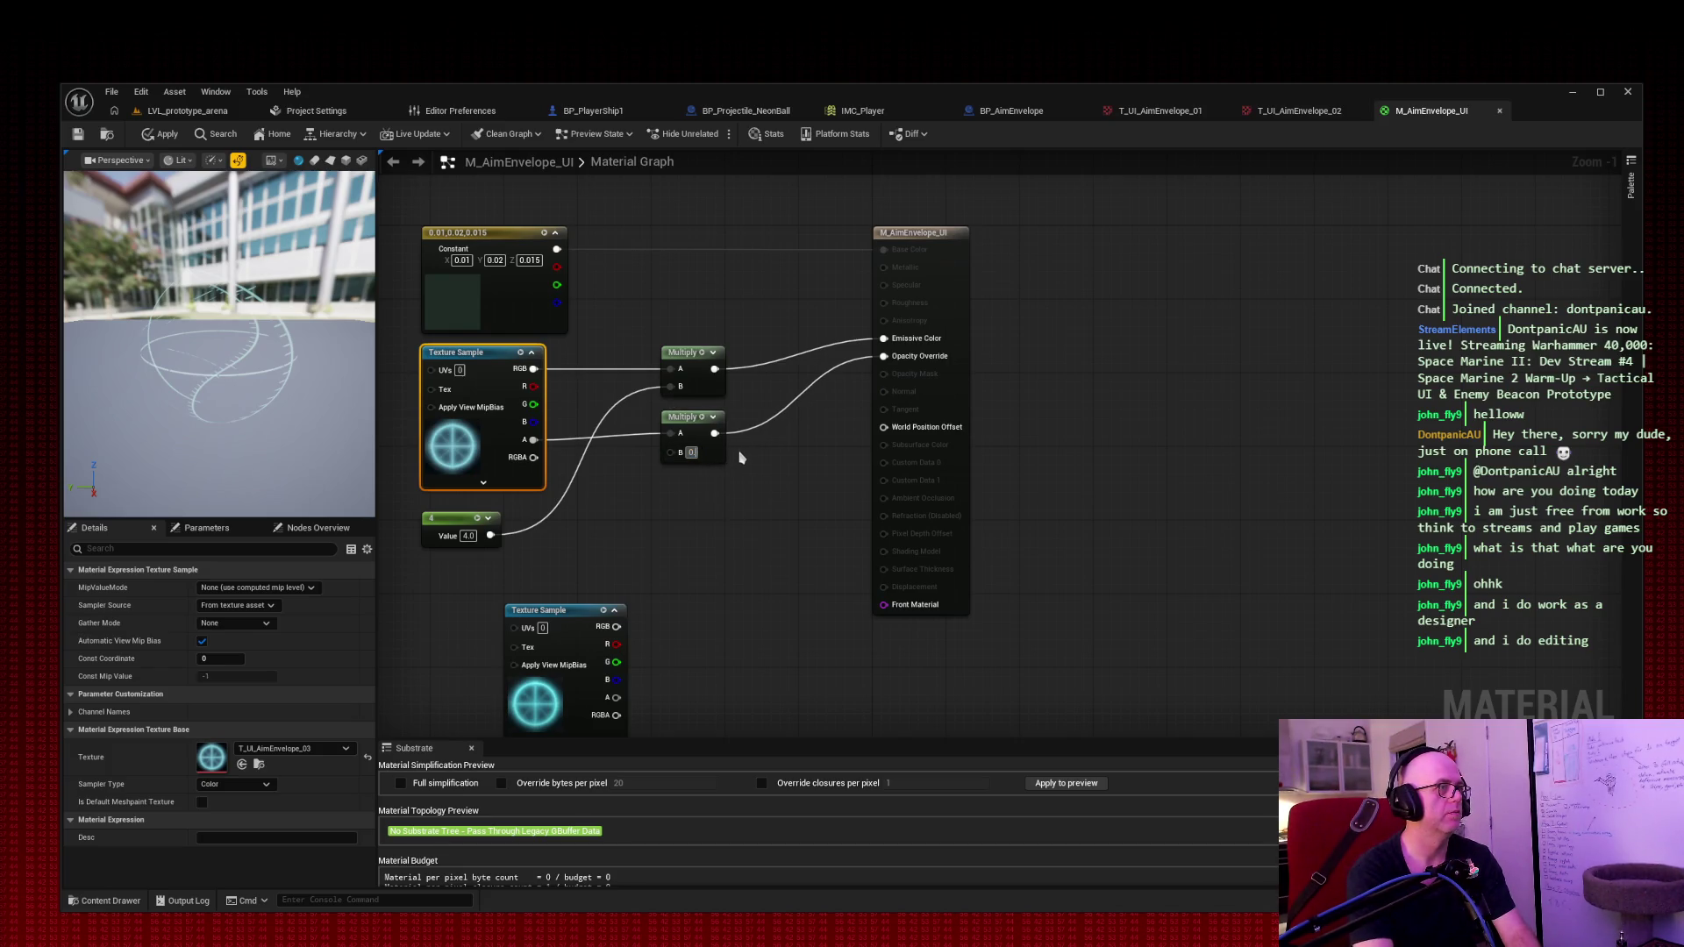
{"action": "type", "text": ".1"}
{"action": "key", "text": "Return"}
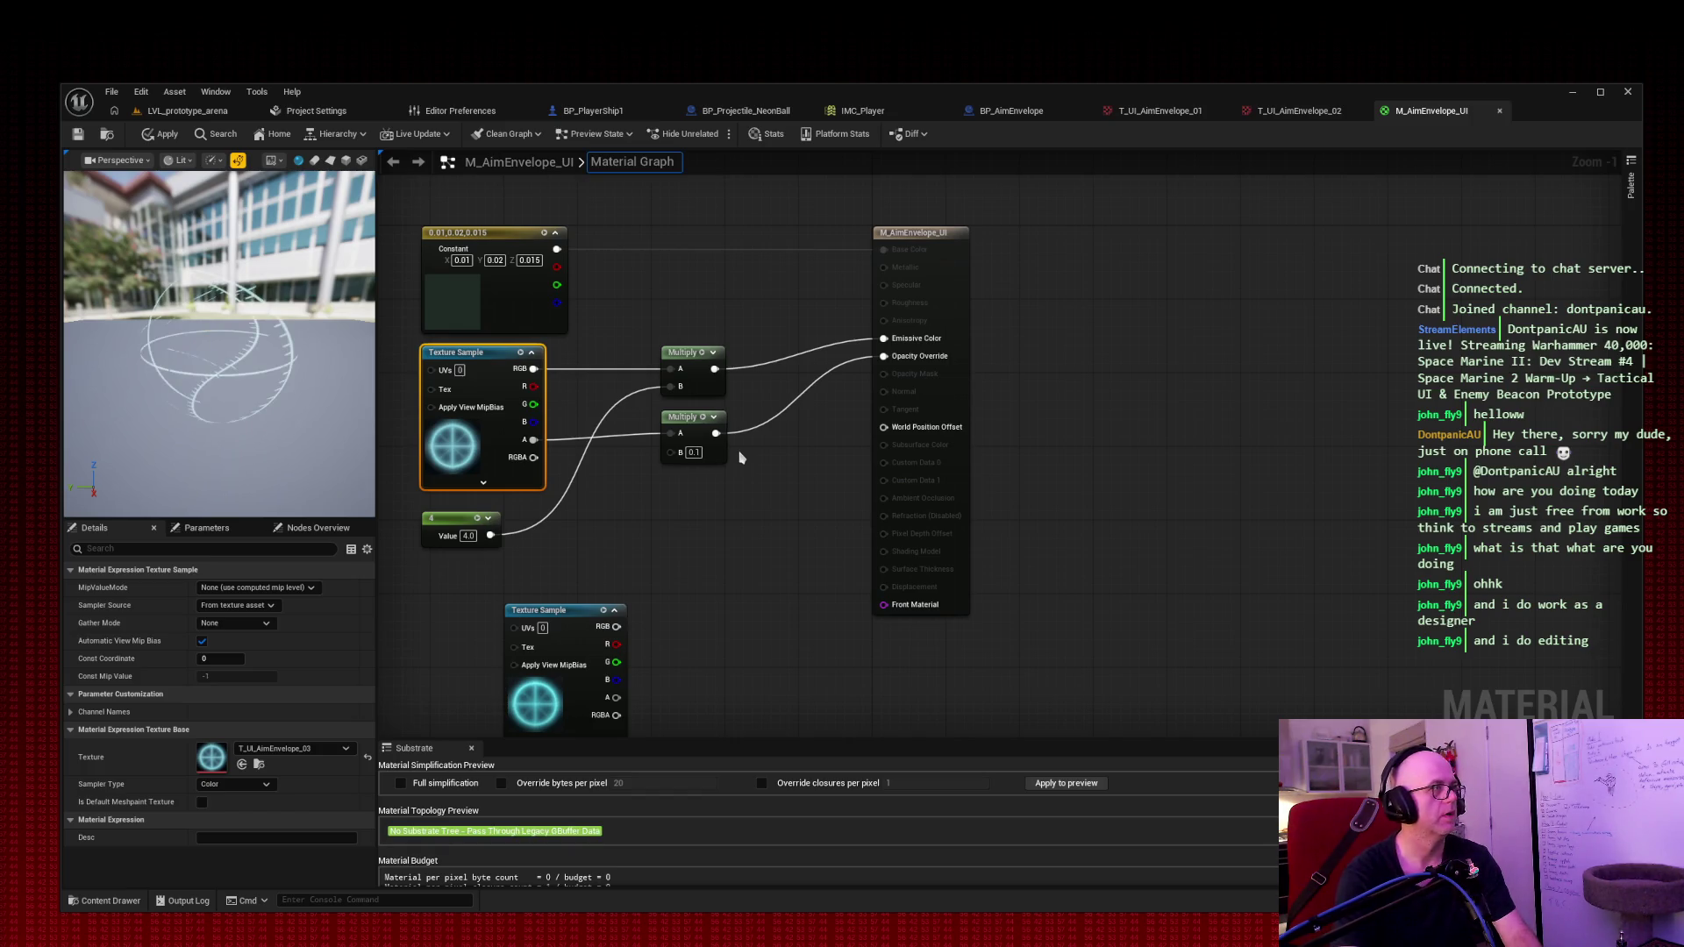
{"action": "left_click", "coordinate": [78, 133]}
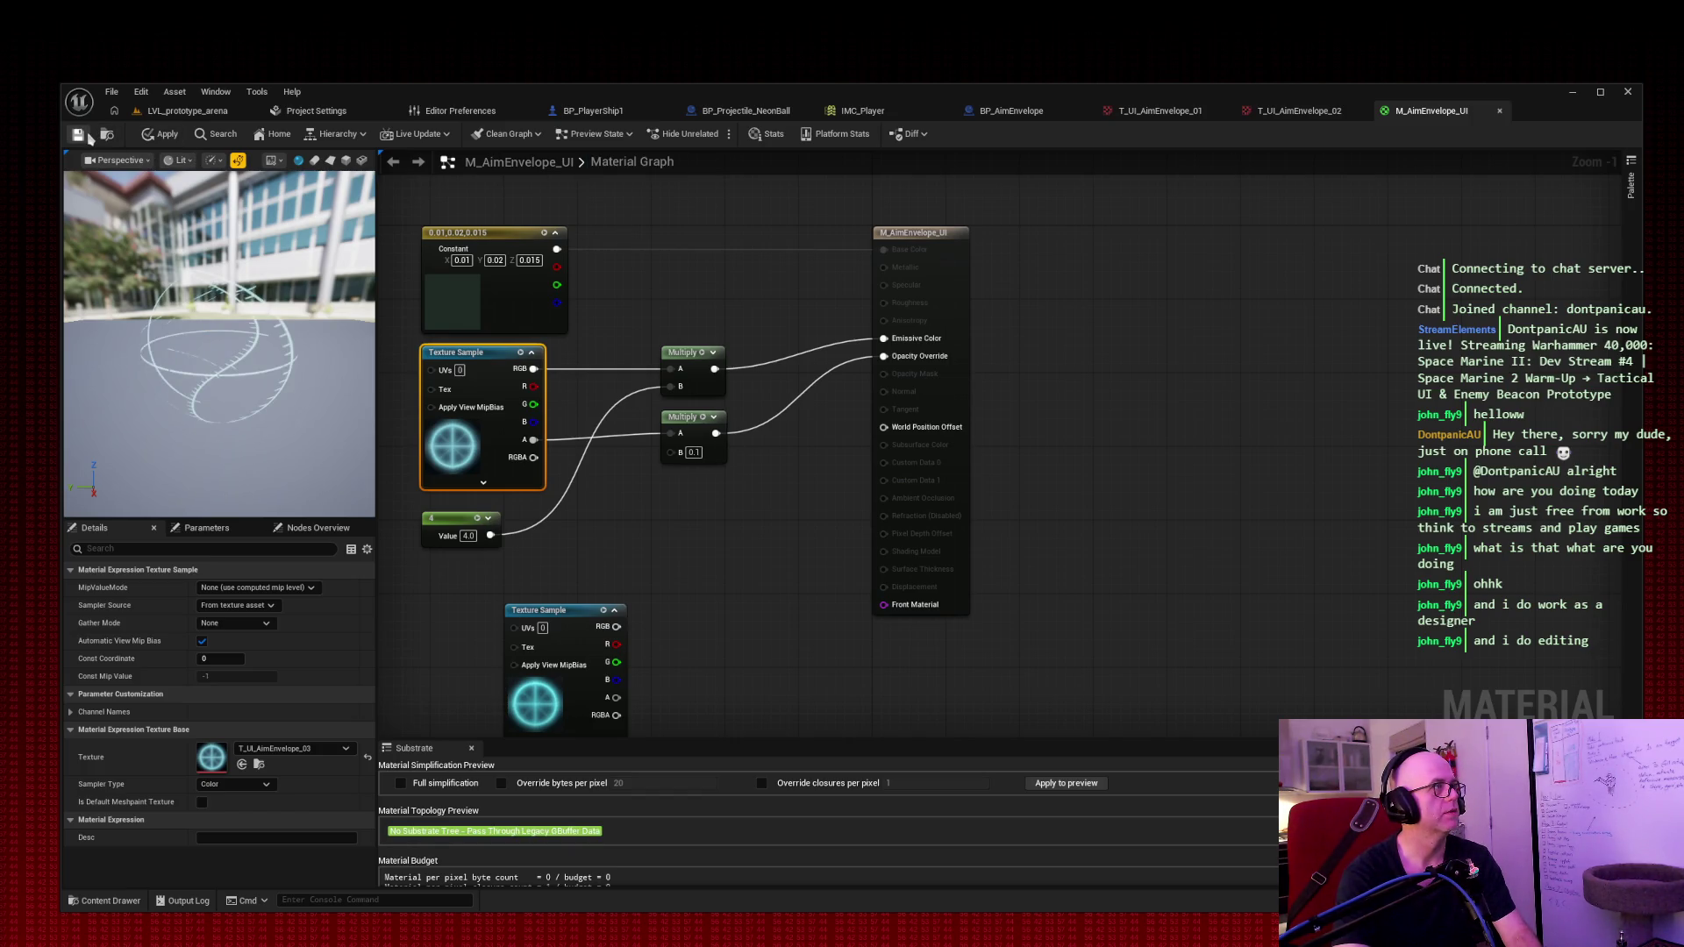
{"action": "left_click", "coordinate": [203, 112]}
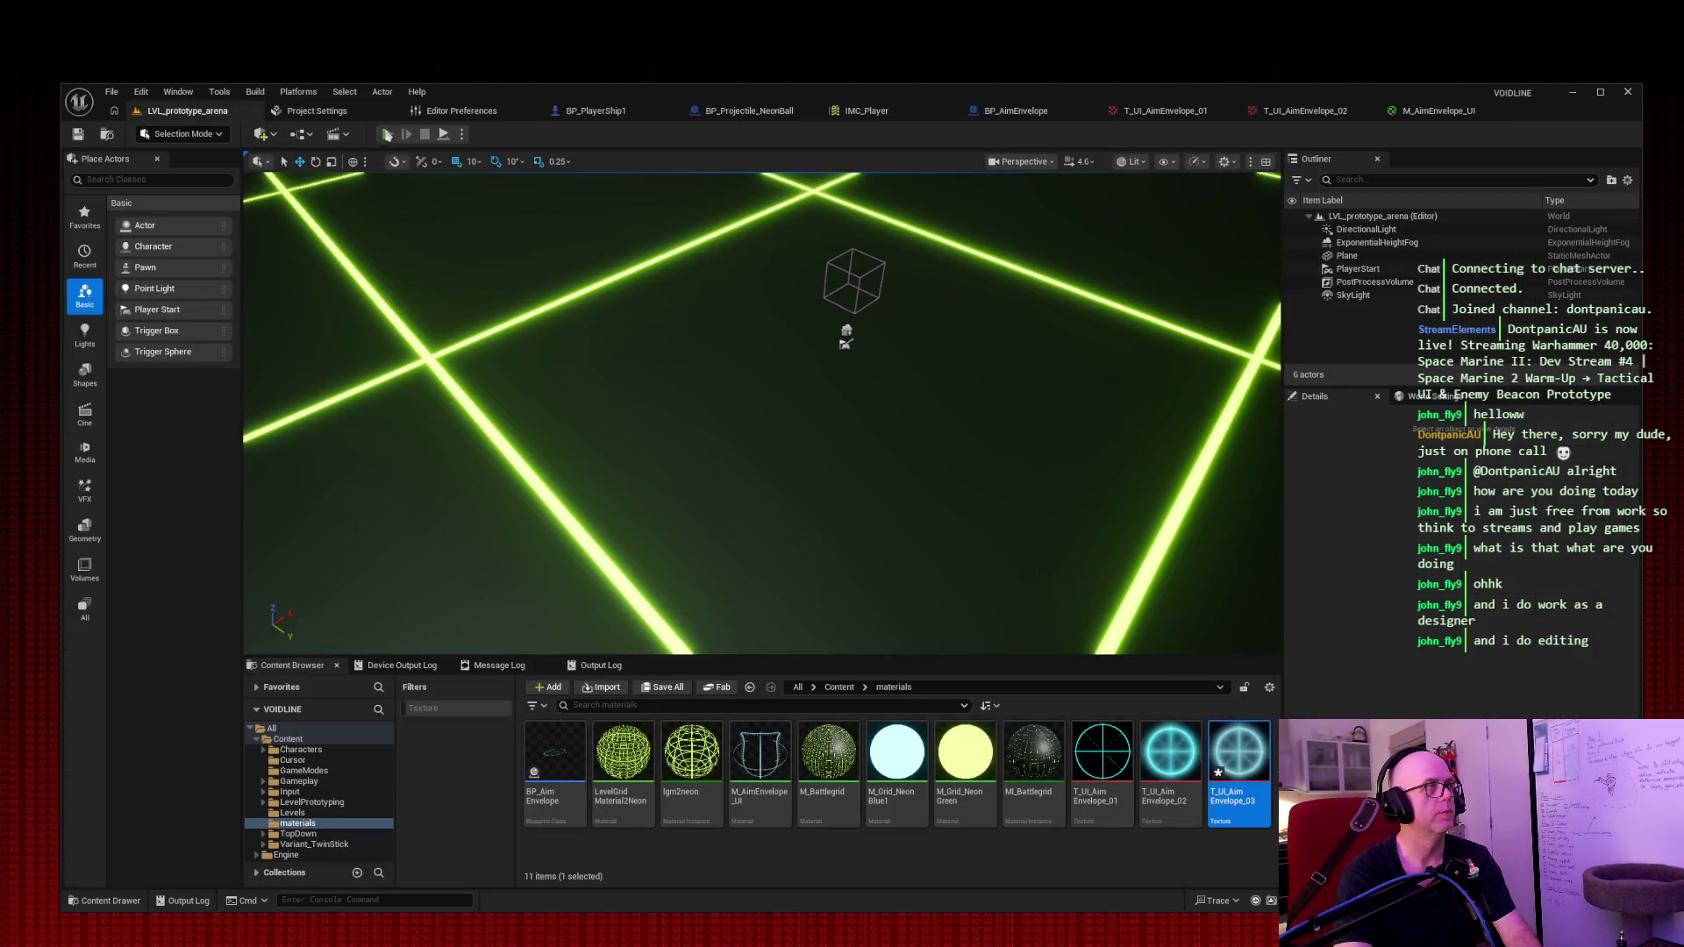
Step: Play the arena level, fly the ship with WASD to inspect the cyan reticle, then stop with Esc
{"action": "left_click", "coordinate": [387, 133]}
{"action": "left_click", "coordinate": [839, 373]}
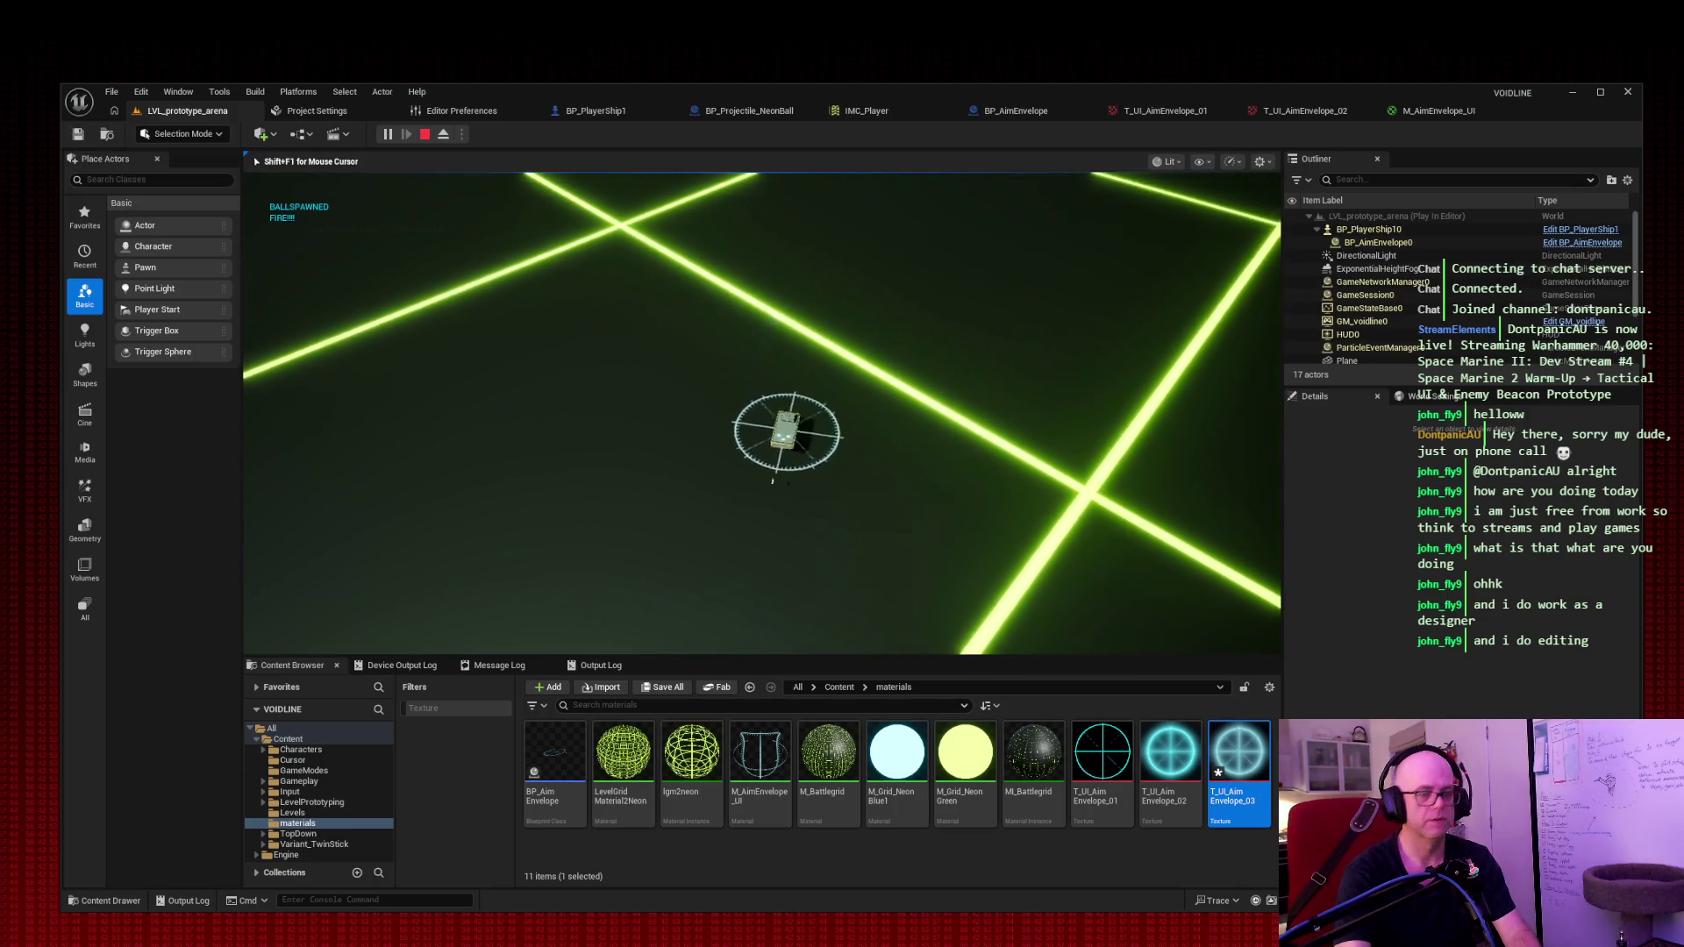
{"action": "key", "text": "w"}
{"action": "key", "text": "w"}
{"action": "key", "text": "w"}
{"action": "key", "text": "w"}
{"action": "key", "text": "w"}
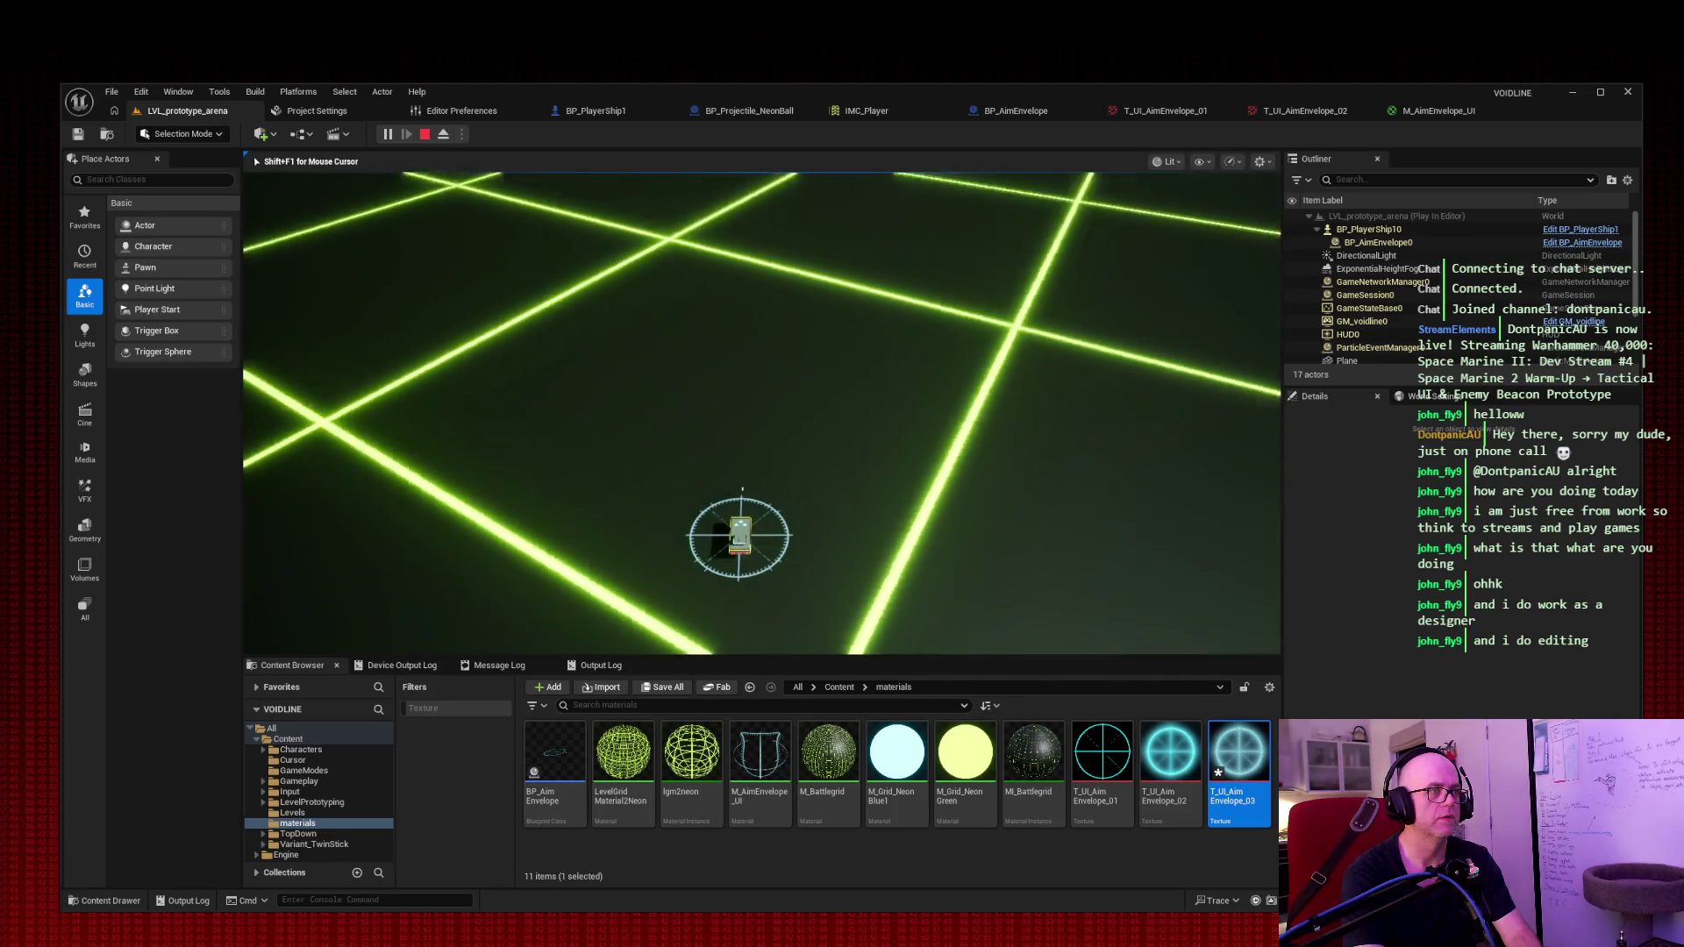
{"action": "key", "text": "w"}
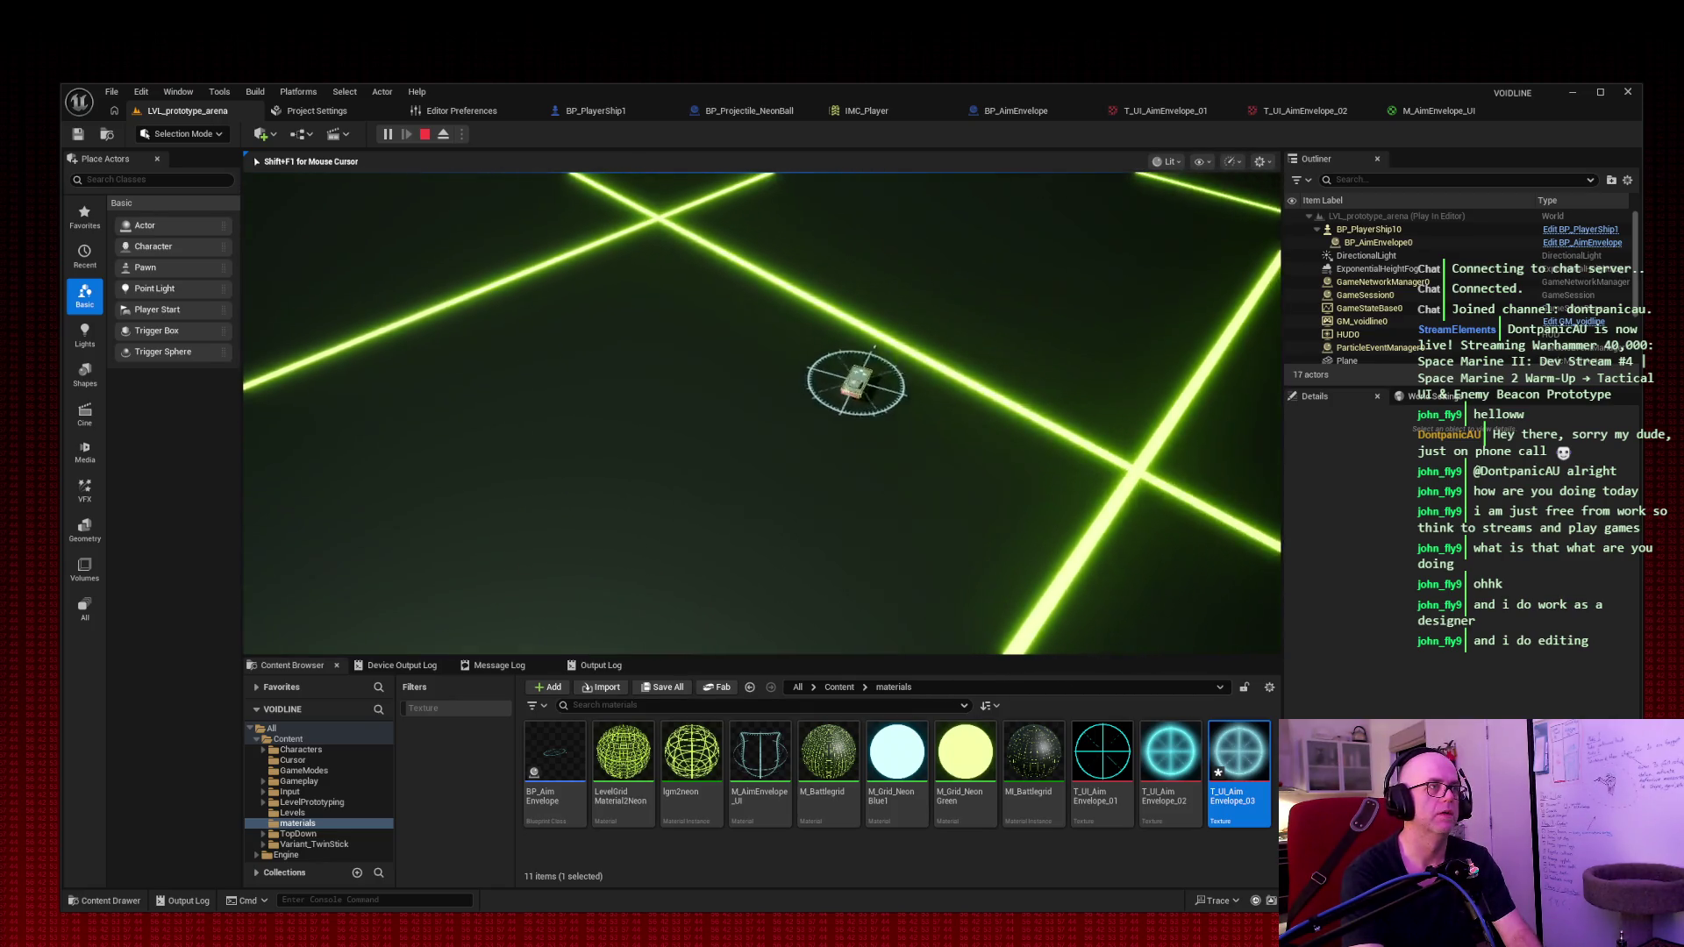
{"action": "key", "text": "a"}
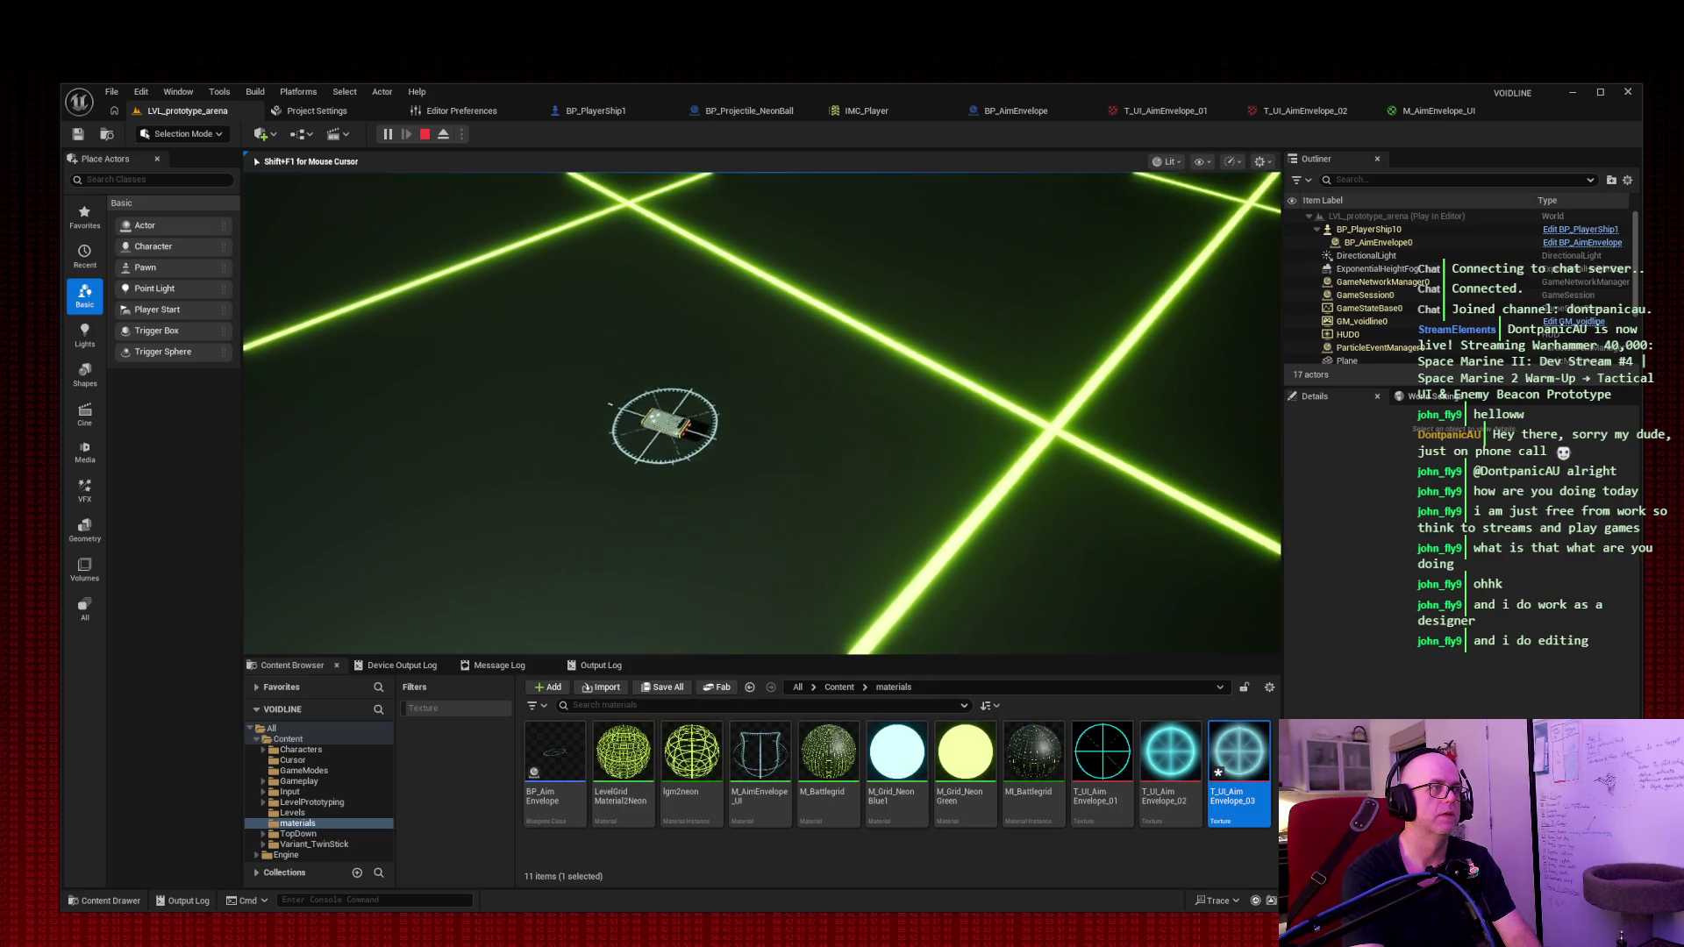
{"action": "key", "text": "d"}
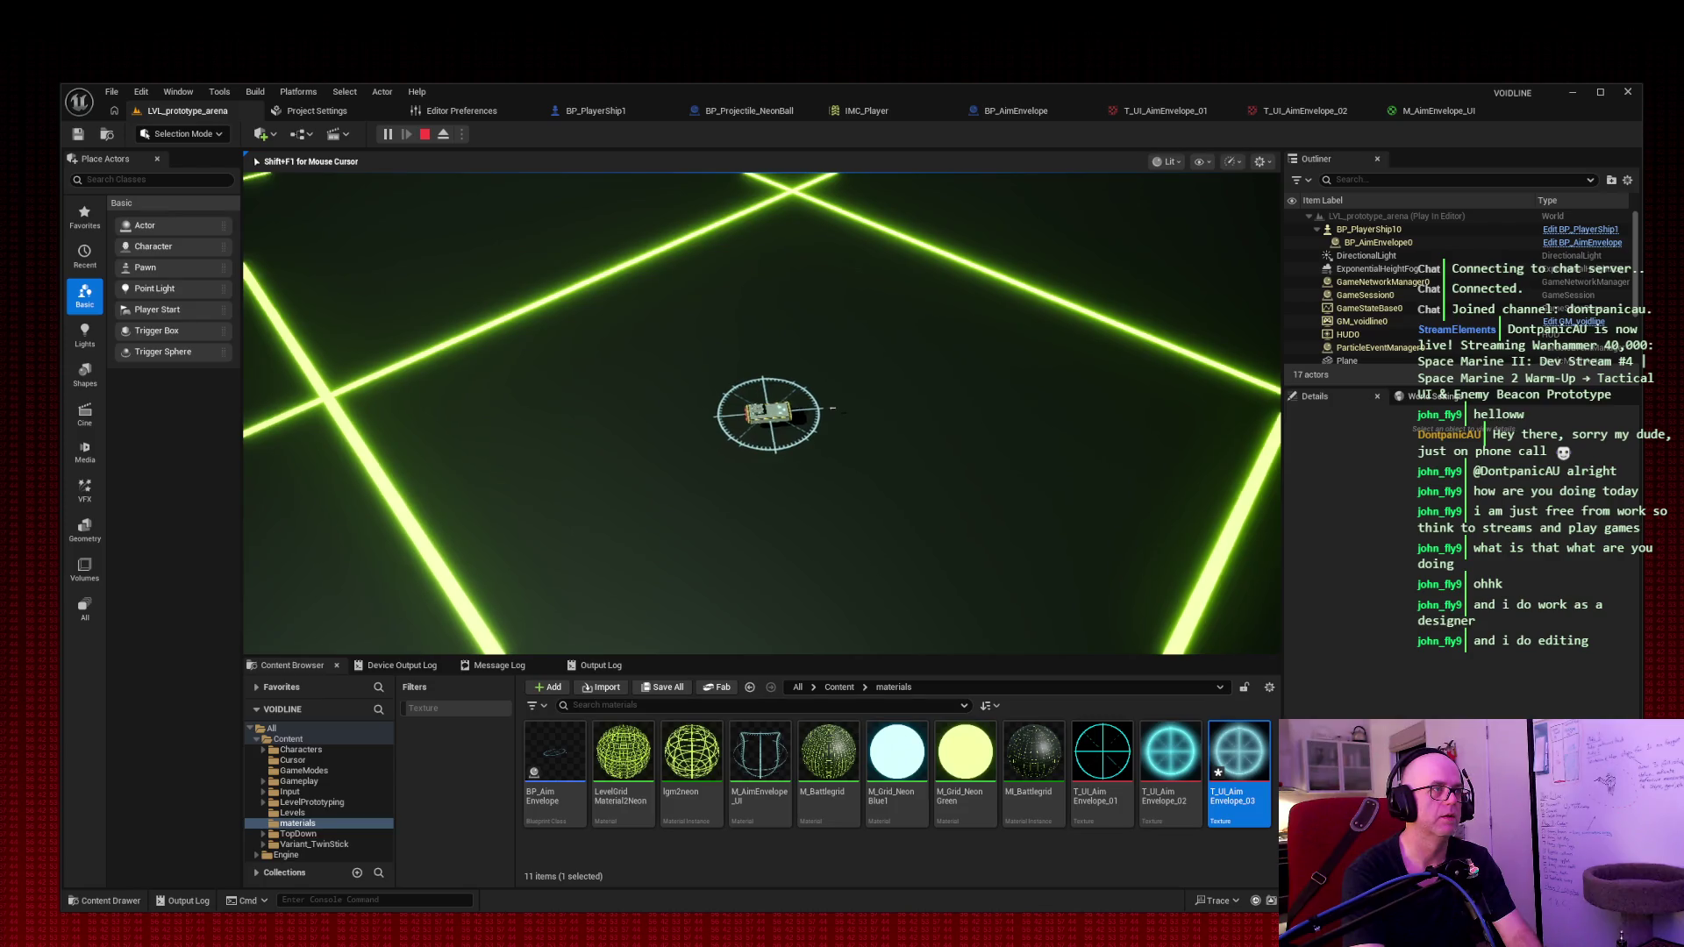
{"action": "key", "text": "a"}
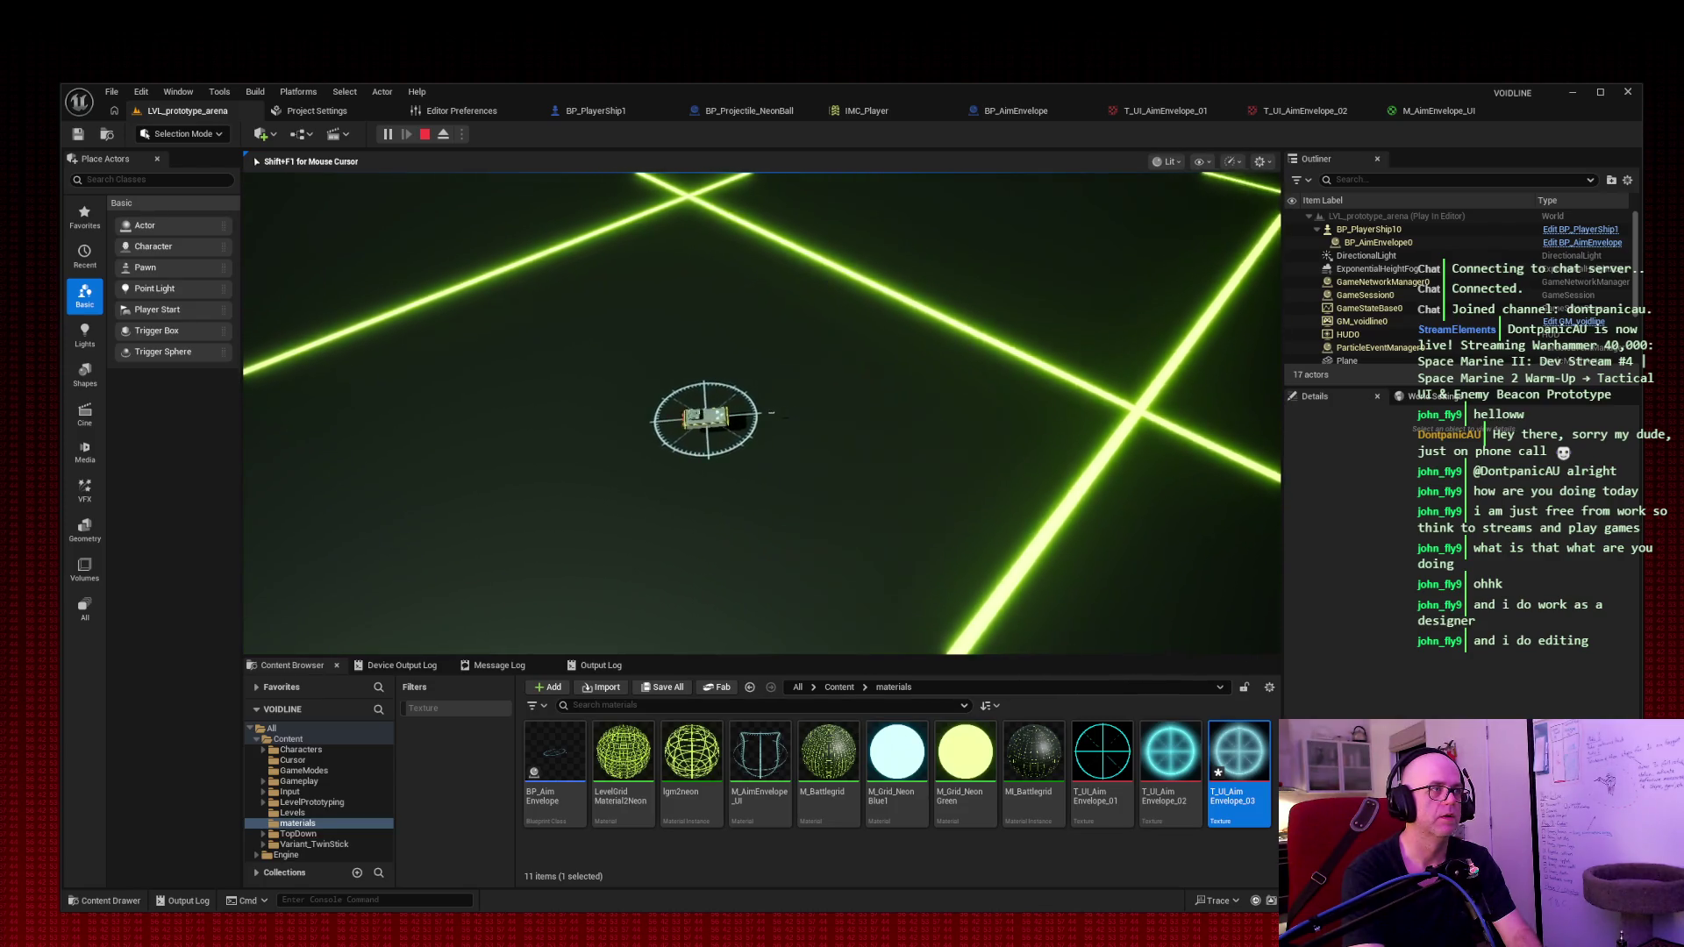
{"action": "key", "text": "d"}
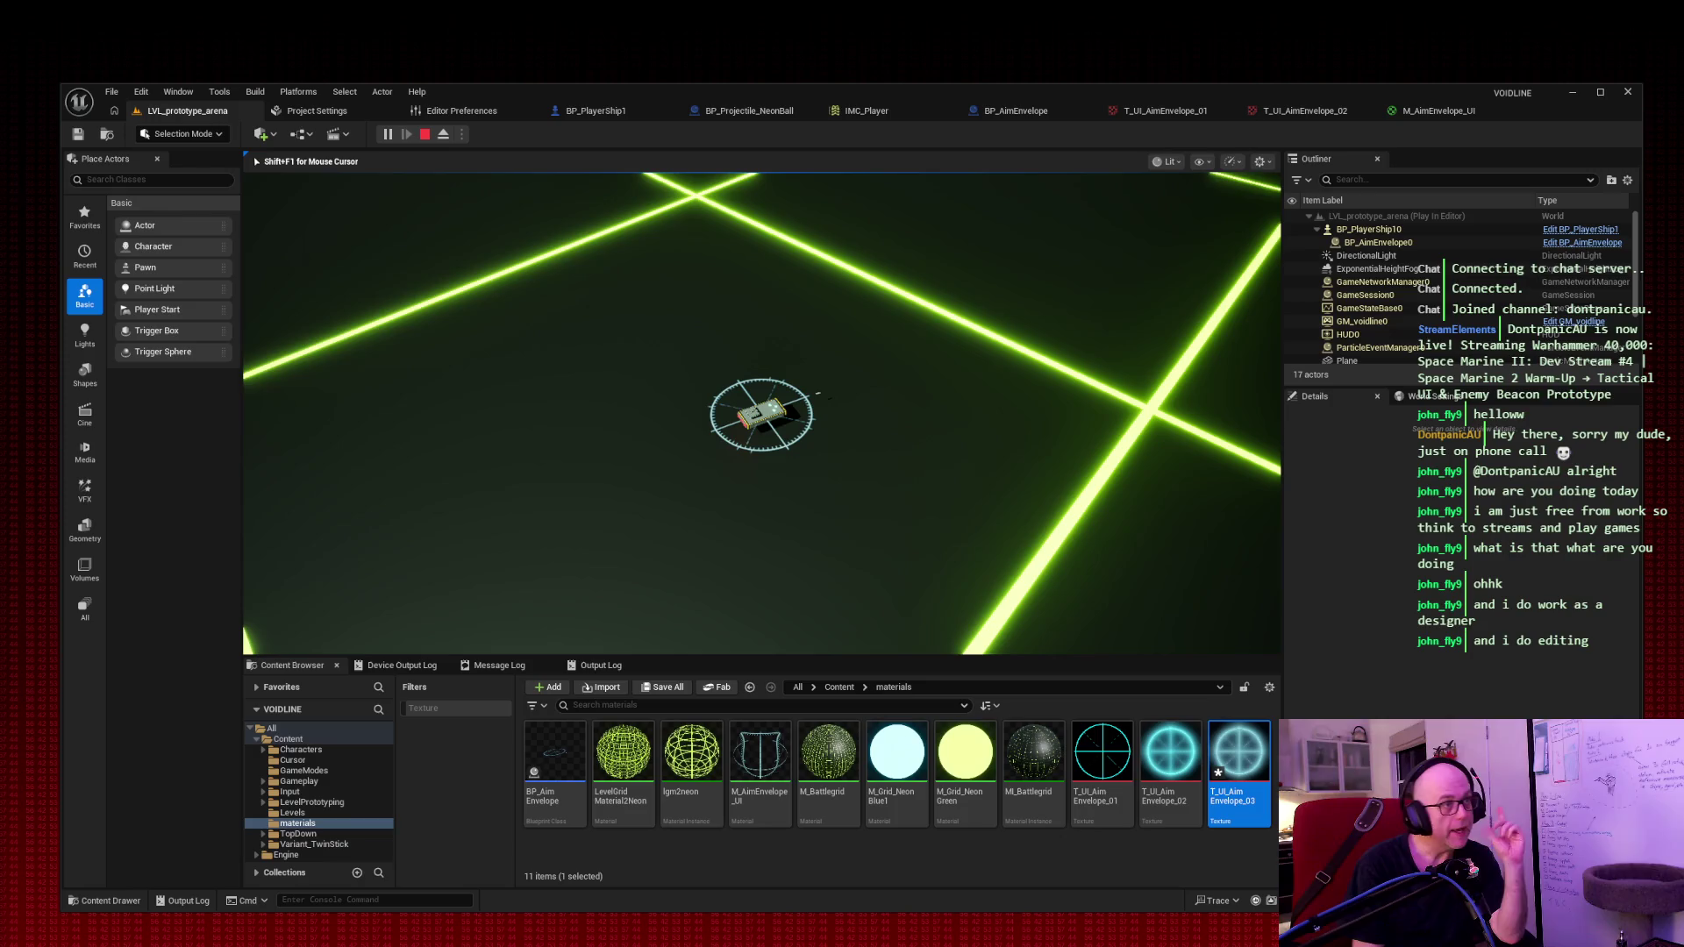
{"action": "key", "text": "a"}
{"action": "key", "text": "w"}
{"action": "key", "text": "a"}
{"action": "key", "text": "w"}
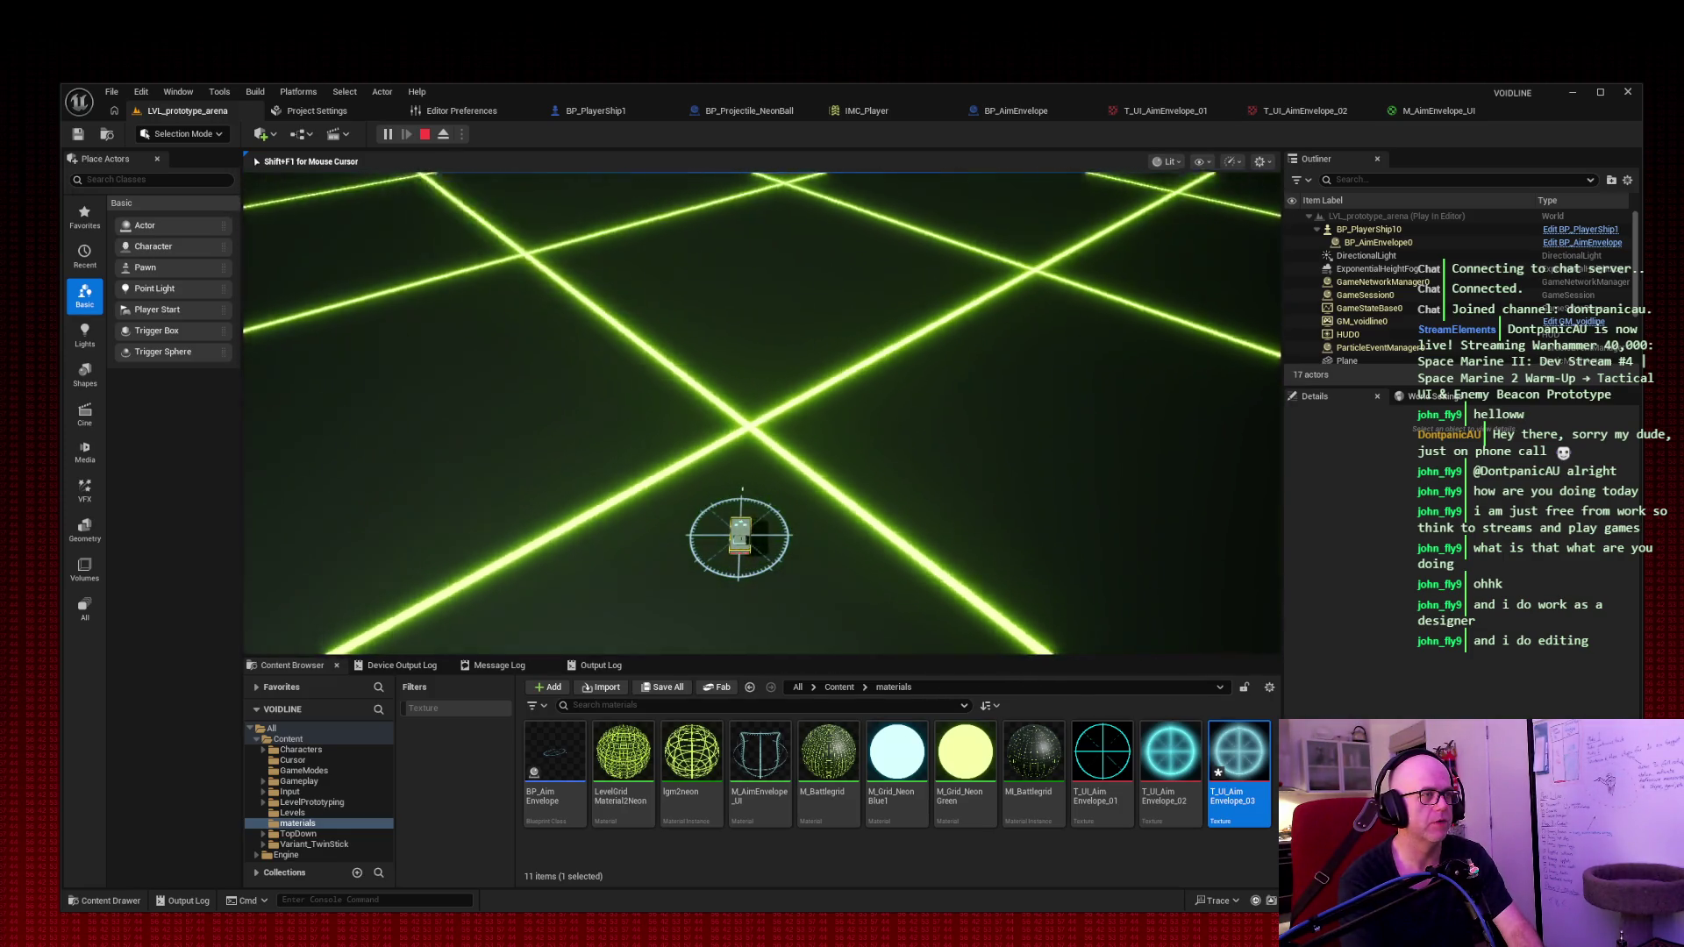
{"action": "key", "text": "w"}
{"action": "key", "text": "w"}
{"action": "key", "text": "w"}
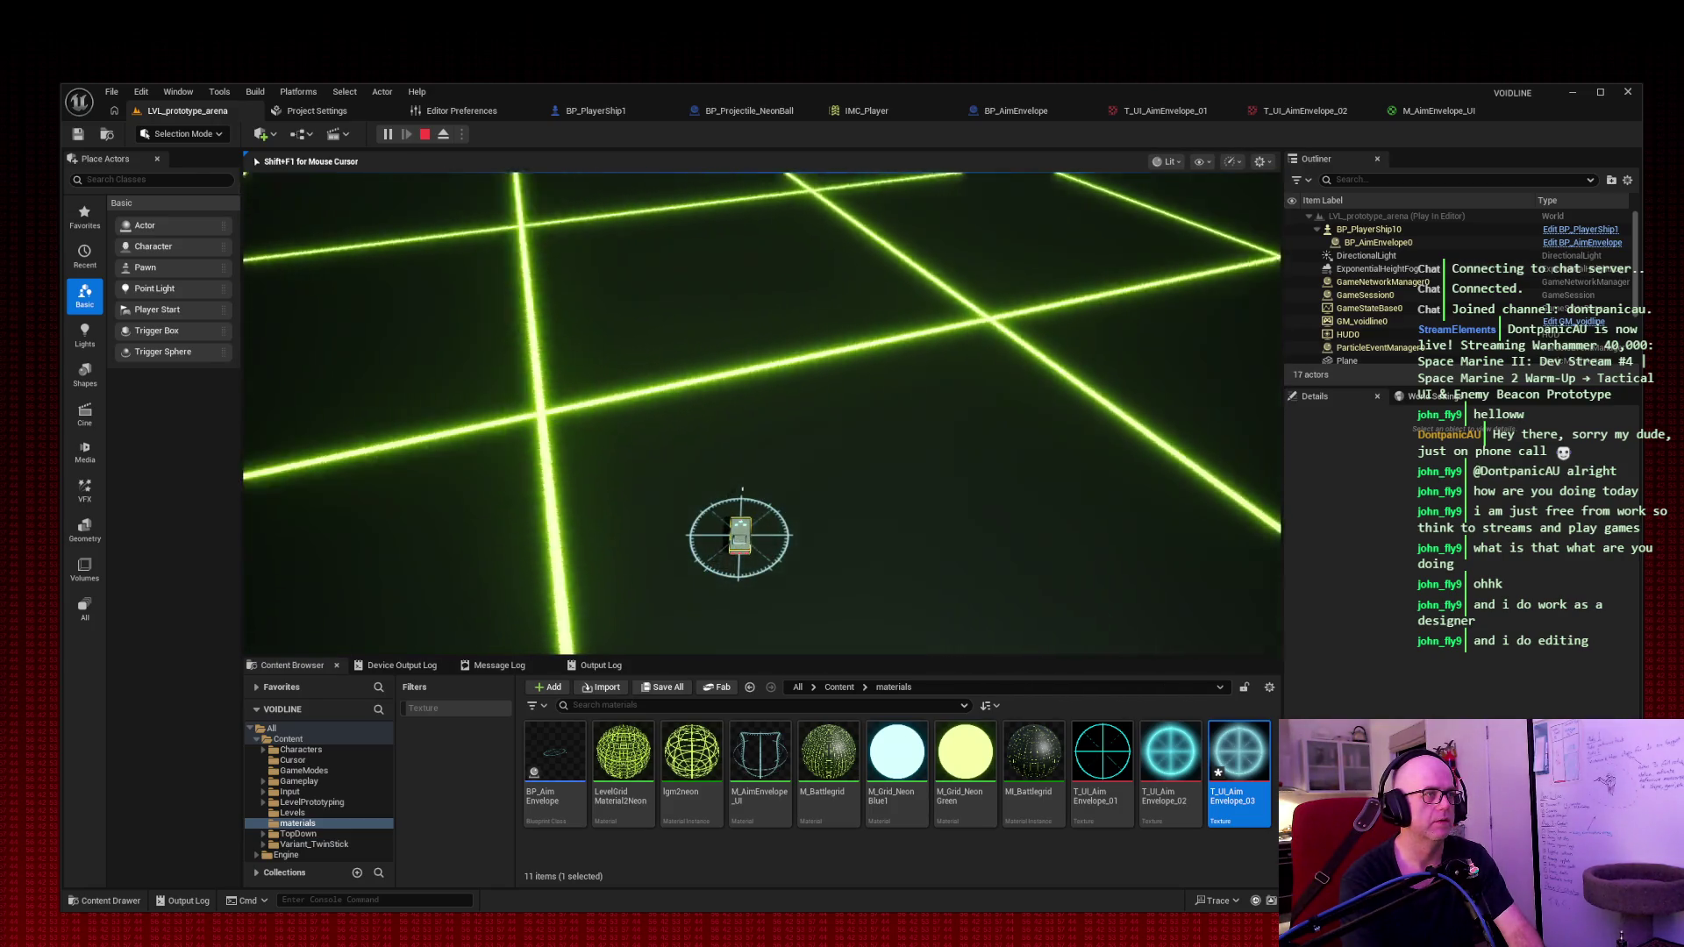
{"action": "key", "text": "Escape"}
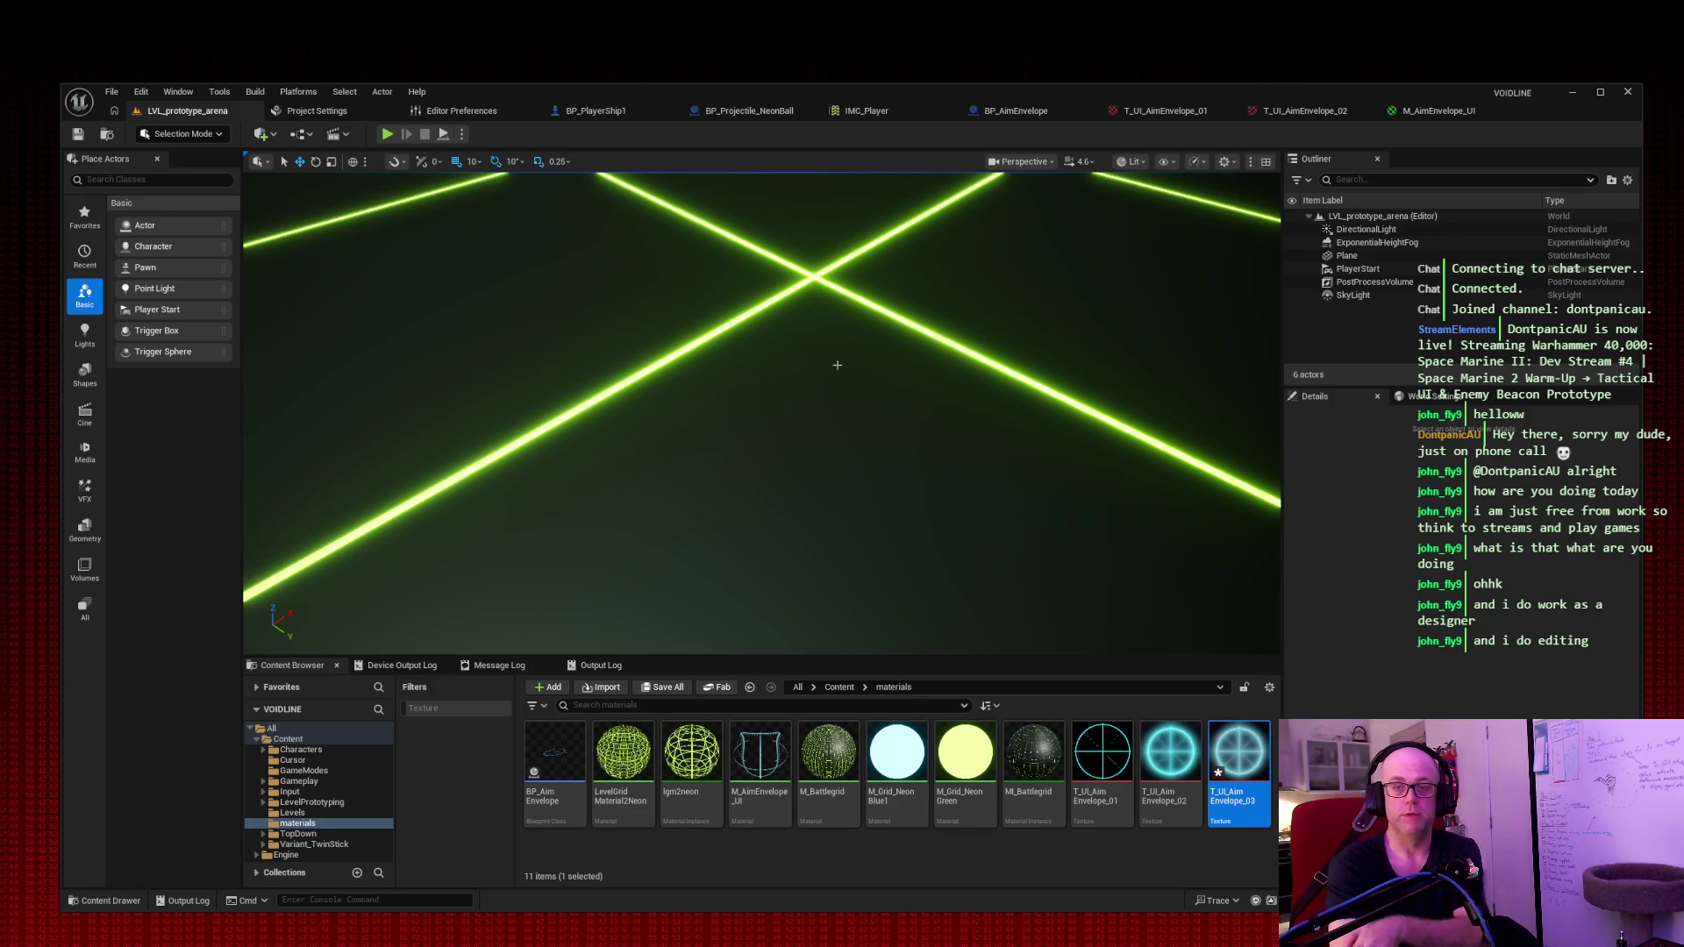
{"action": "left_click", "coordinate": [387, 135]}
{"action": "key", "text": "d"}
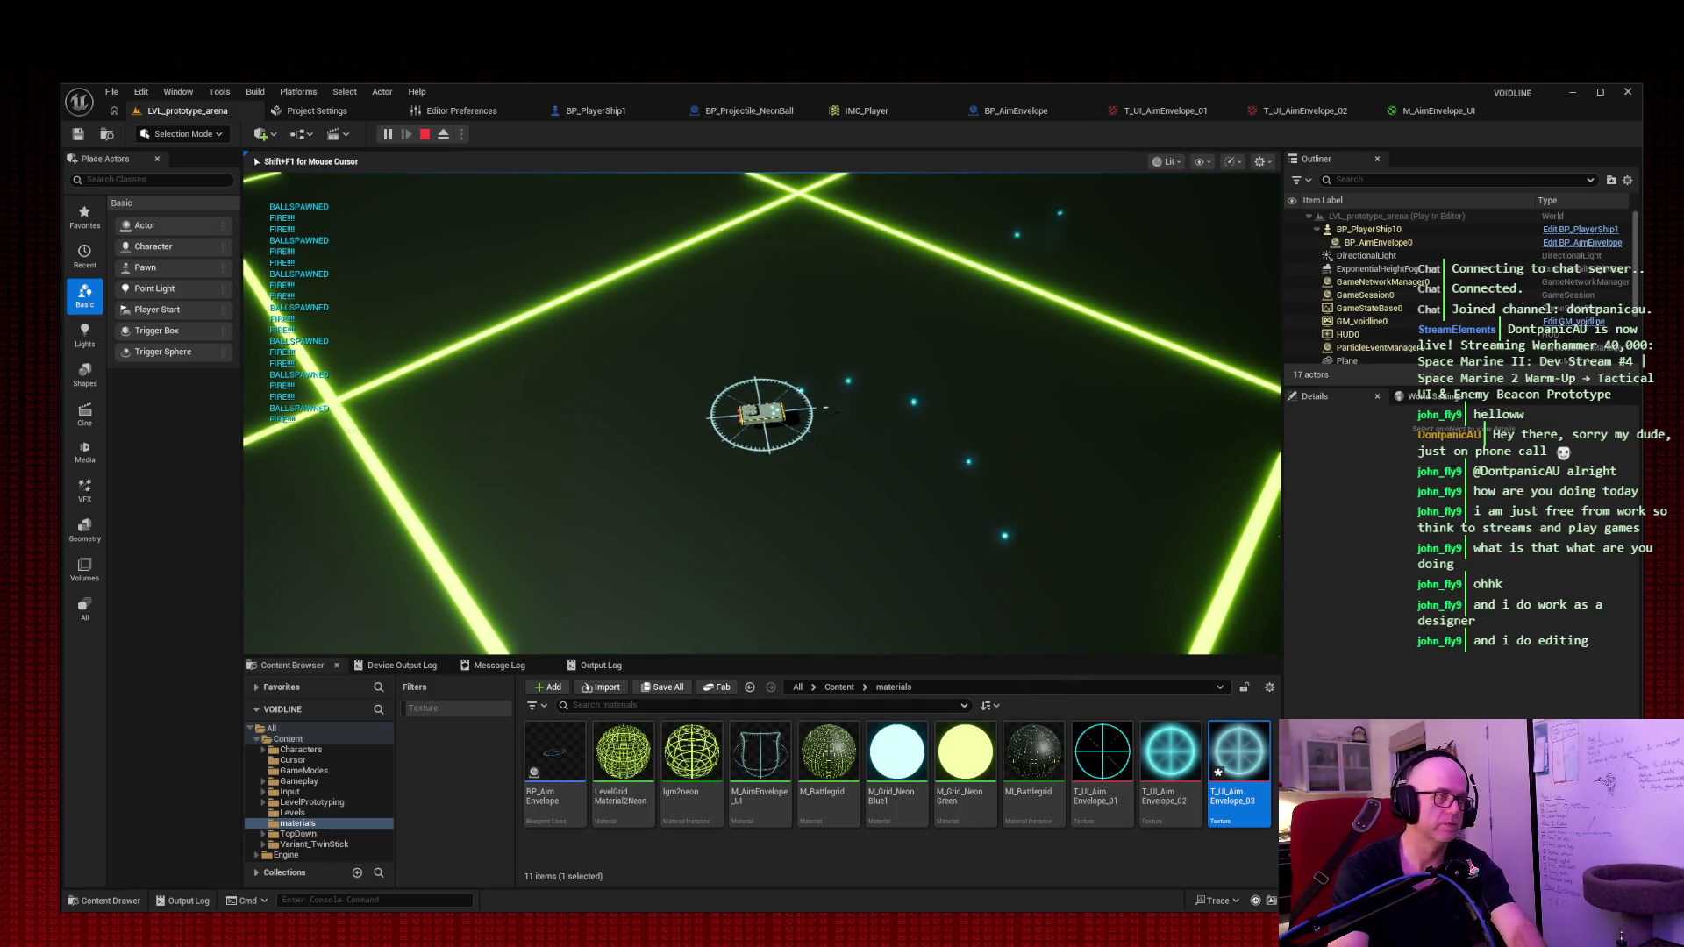
{"action": "key", "text": "ctrl+Print"}
{"action": "left_click_drag", "start_coordinate": [21, 64], "coordinate": [1509, 824]}
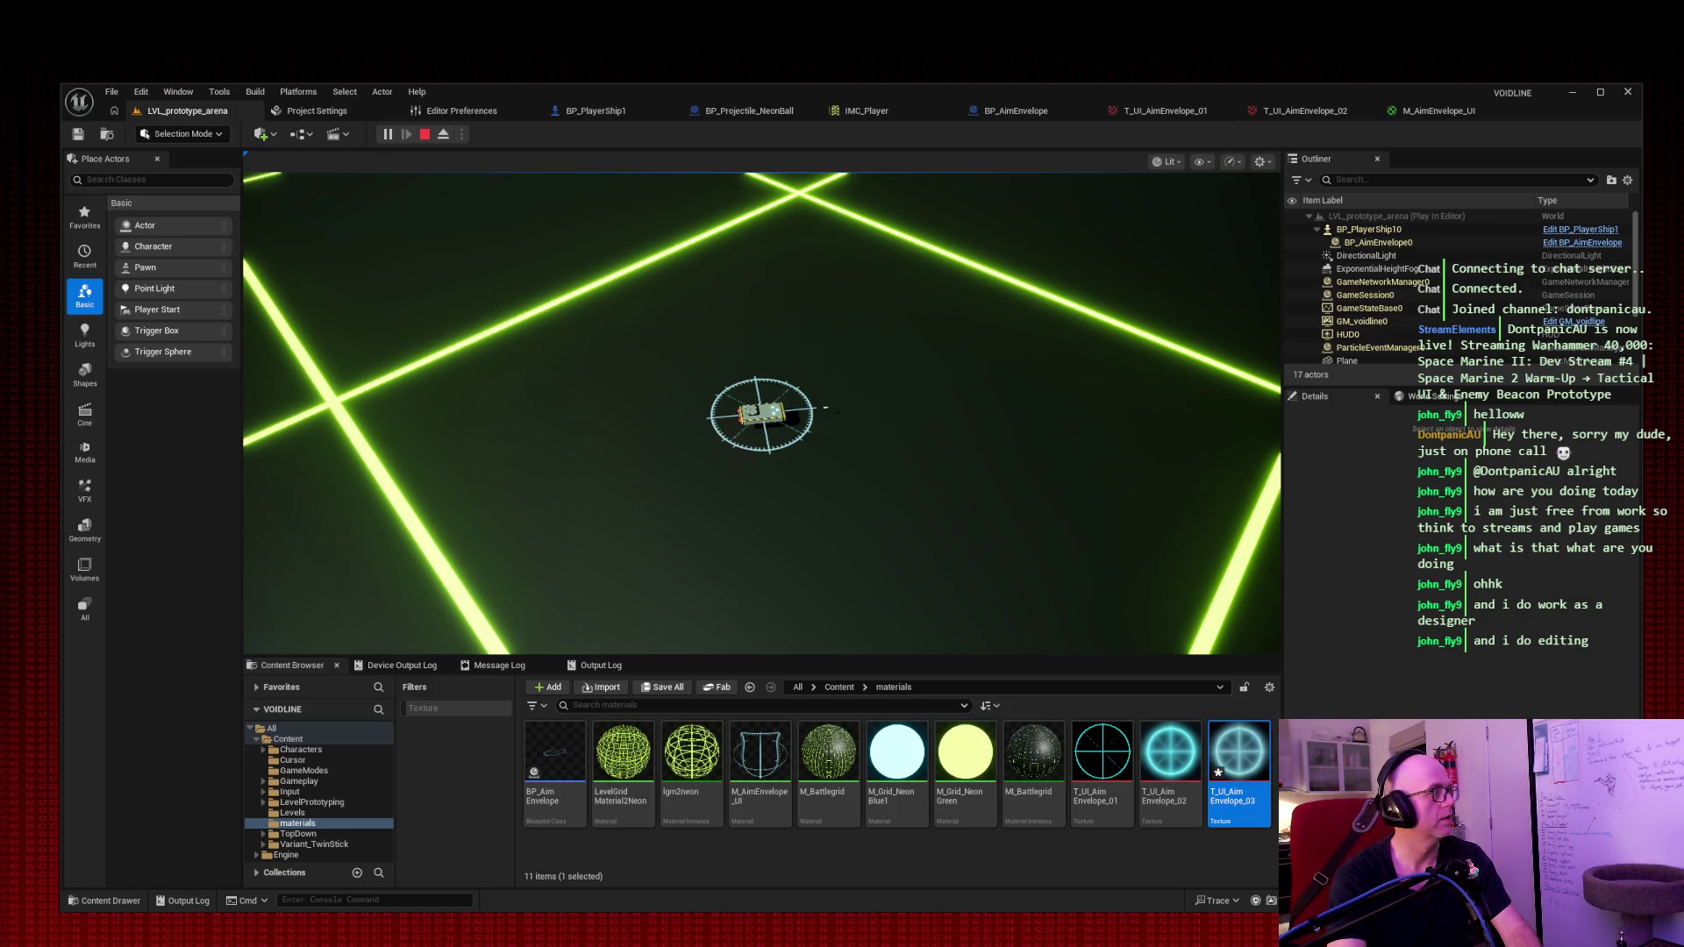
{"action": "key", "text": "Escape"}
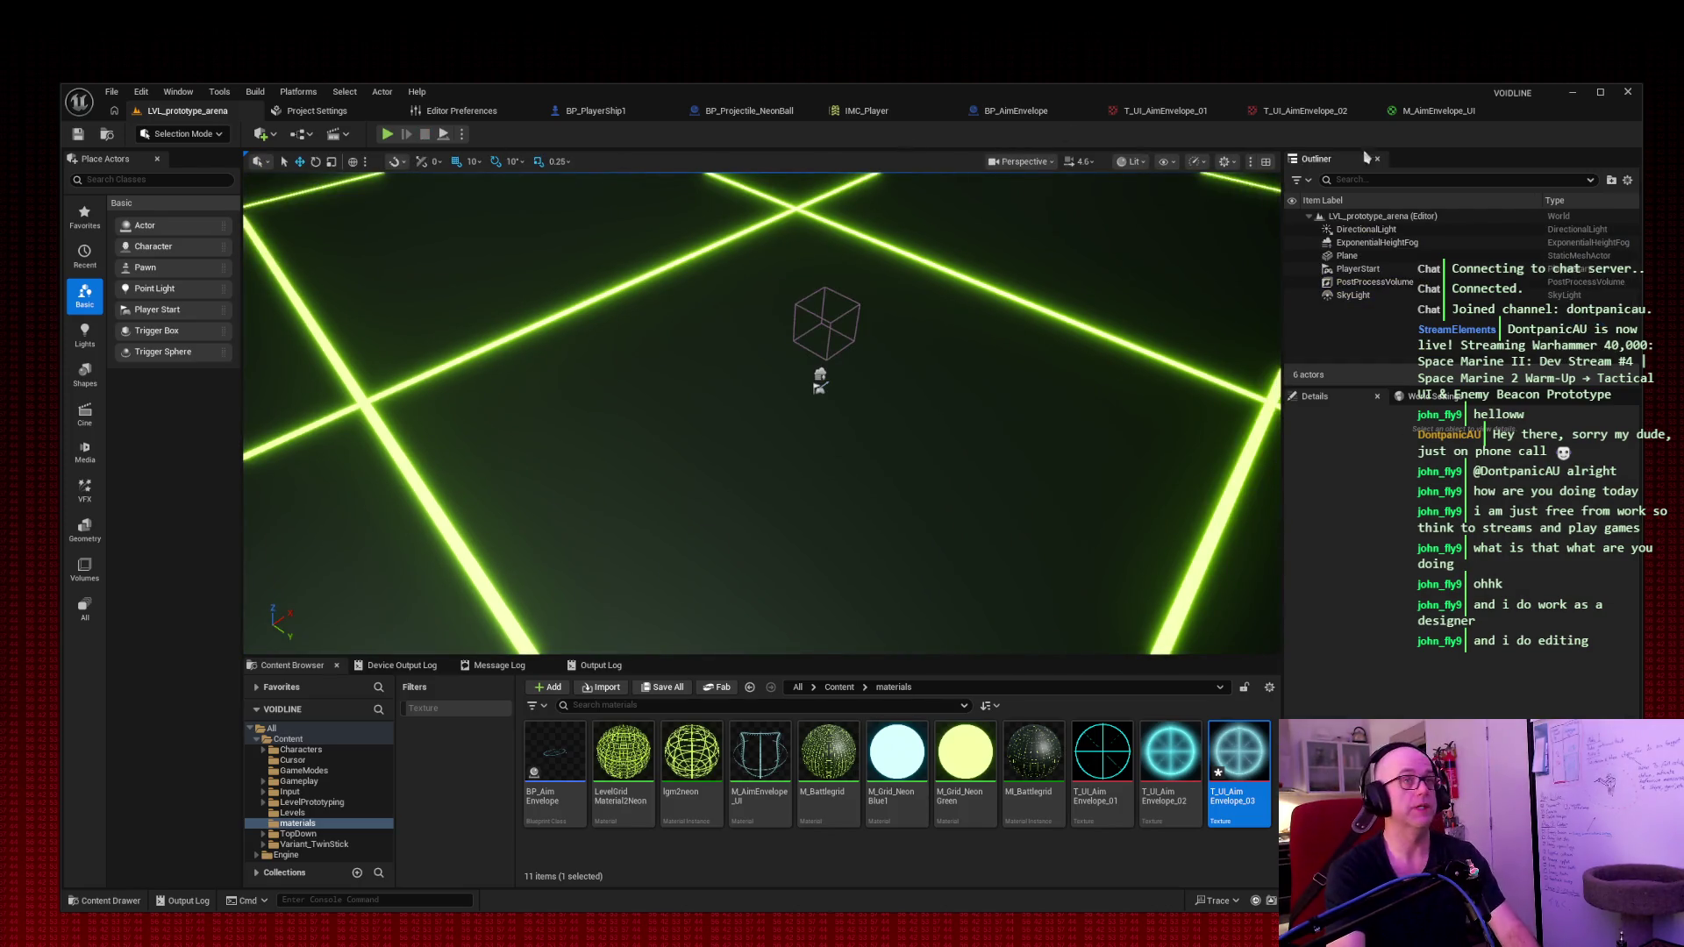
{"action": "left_click", "coordinate": [1410, 111]}
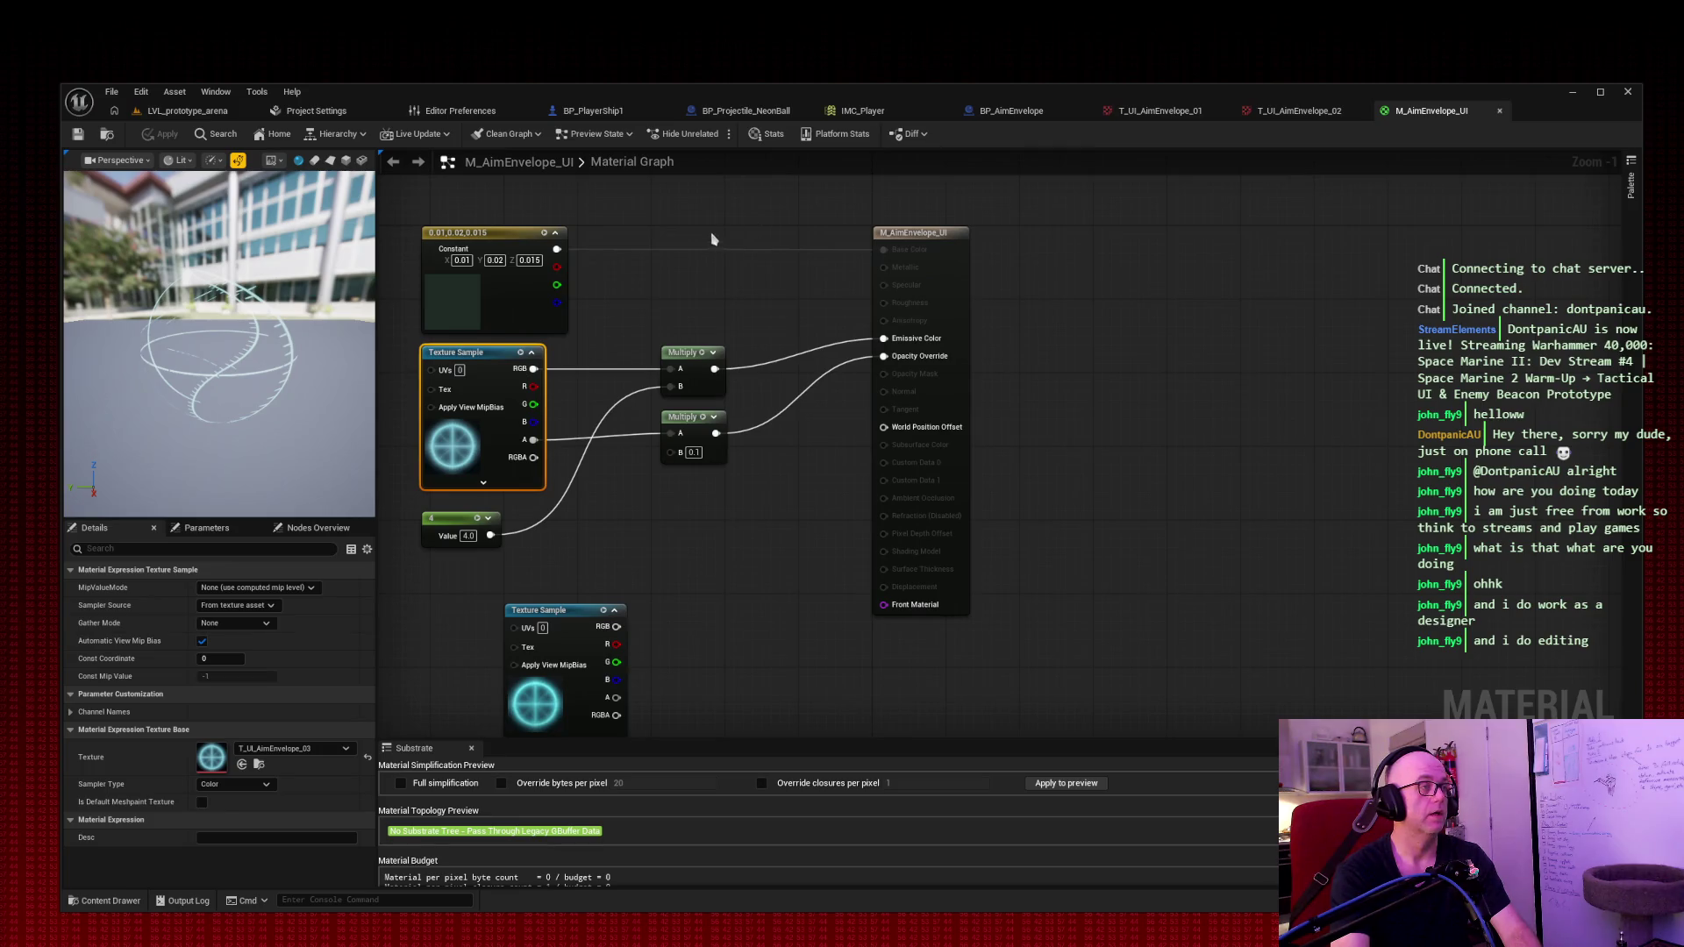
Step: Delete the unused lower Texture Sample node from the M_AimEnvelope_UI graph
{"action": "left_click", "coordinate": [618, 609]}
{"action": "key", "text": "Delete"}
{"action": "left_click_drag", "start_coordinate": [680, 195], "coordinate": [729, 188]}
Step: Lower the opacity multiplier to 0.05 and save the material
{"action": "left_click", "coordinate": [745, 457]}
{"action": "type", "text": "0.05"}
{"action": "key", "text": "Return"}
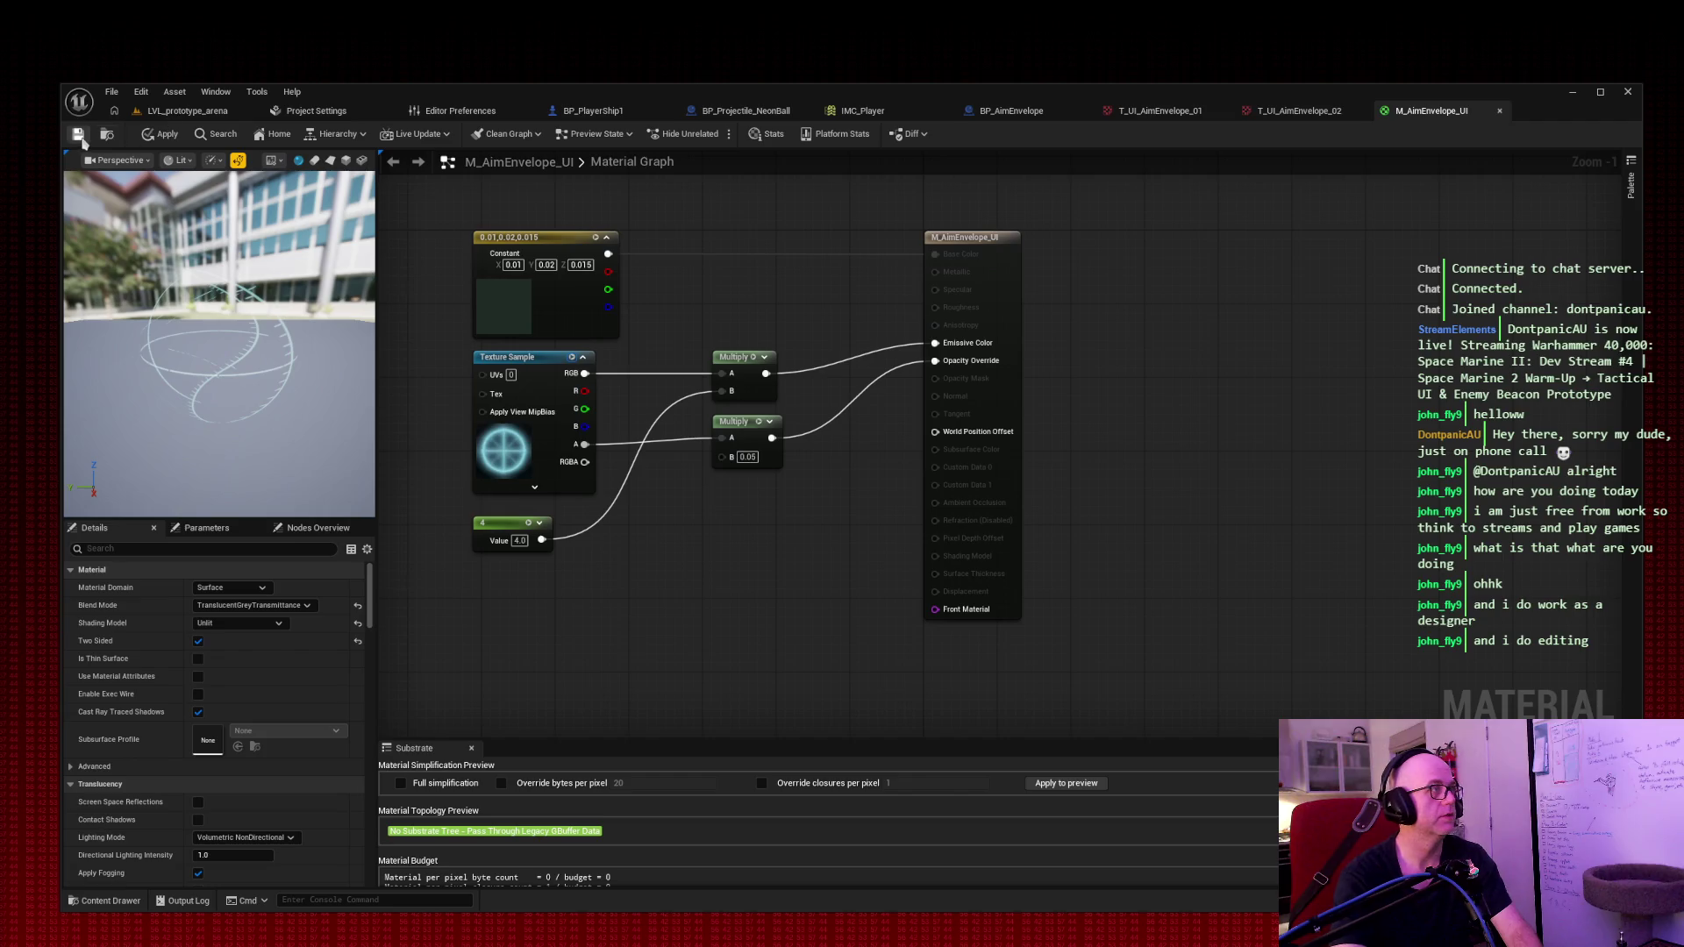
{"action": "left_click", "coordinate": [78, 137]}
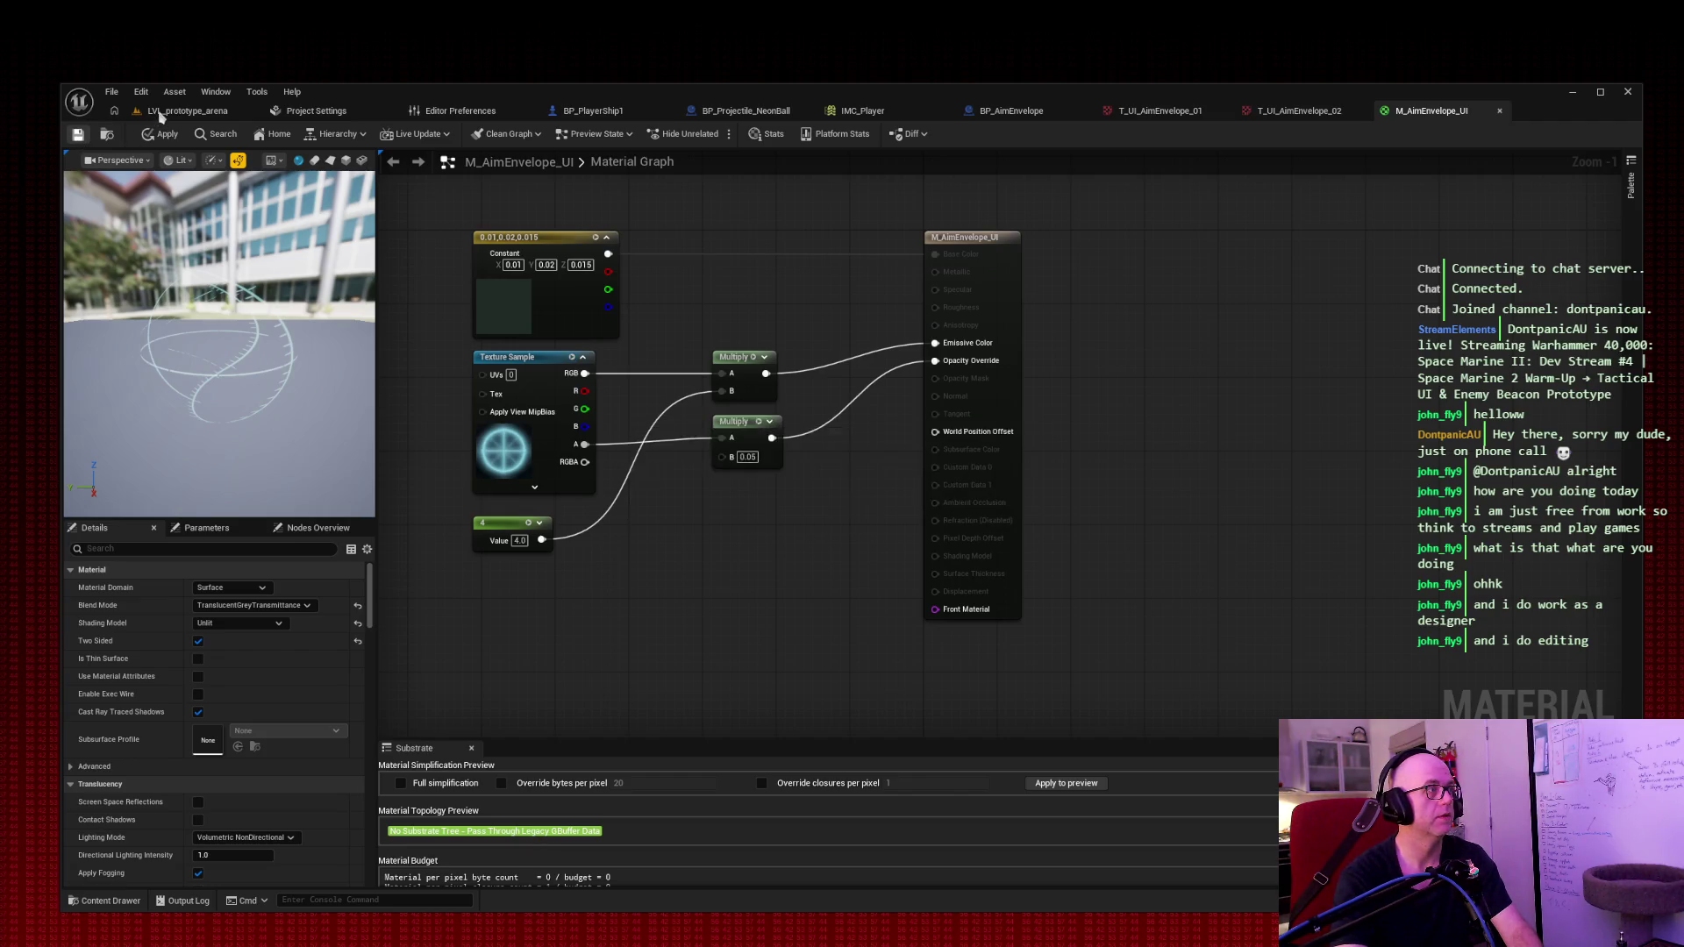
{"action": "left_click", "coordinate": [160, 112]}
Step: Briefly play-test the 0.05-opacity reticle by flying the ship across the arena
{"action": "left_click", "coordinate": [387, 135]}
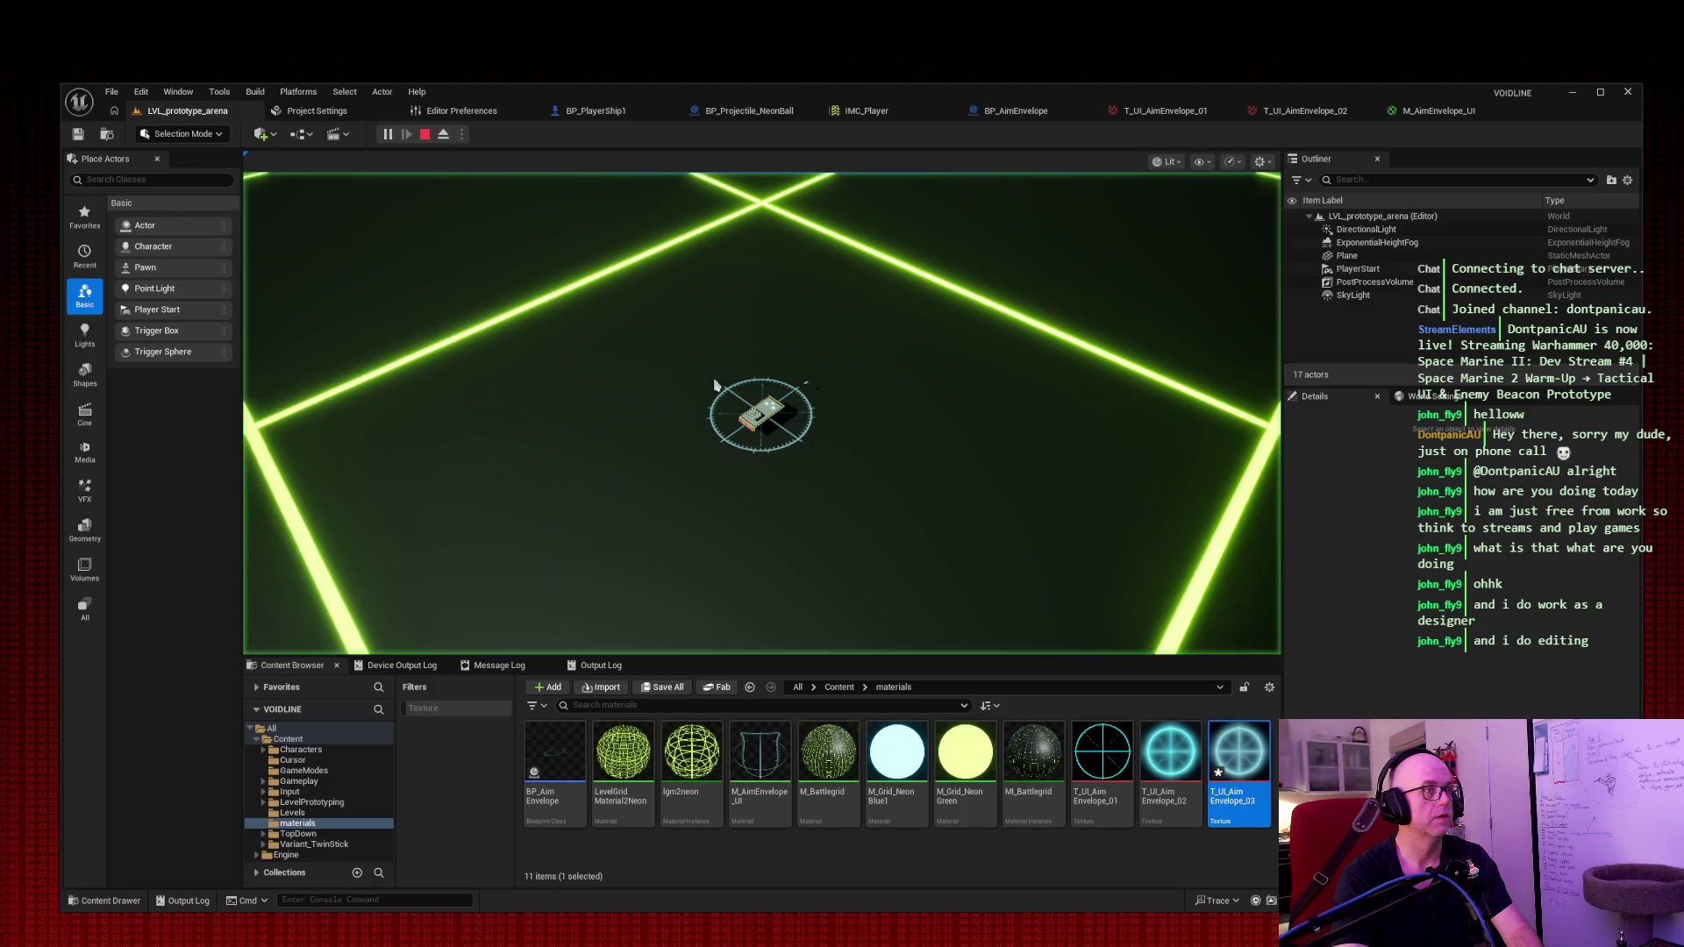
{"action": "key", "text": "d"}
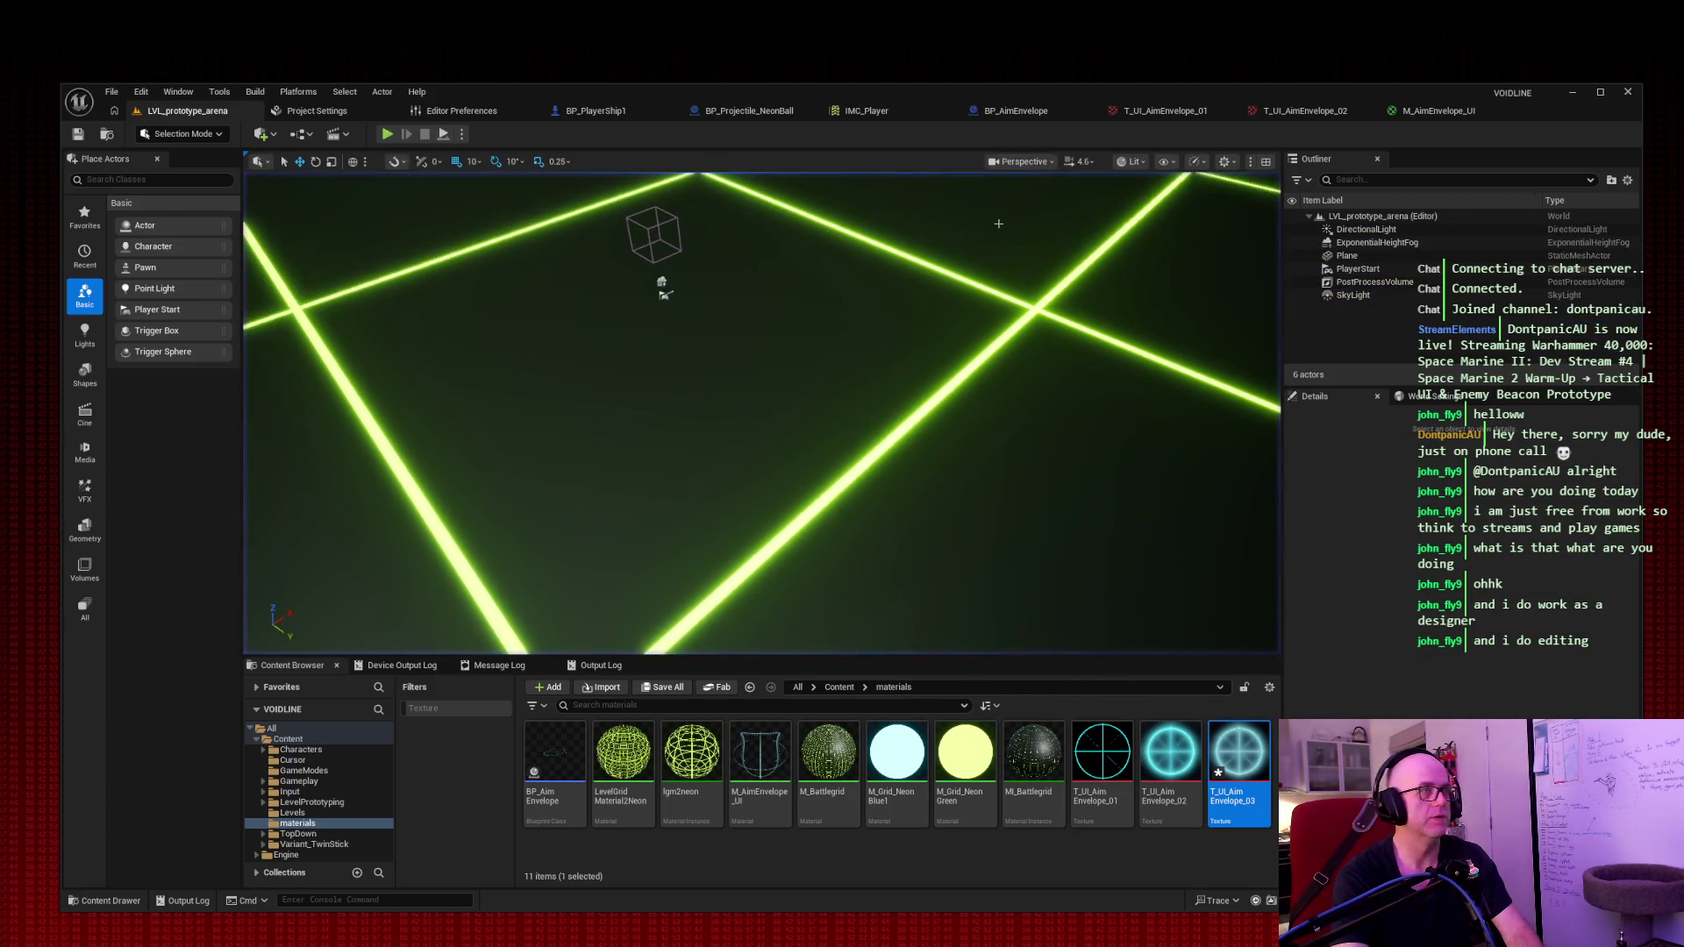
{"action": "left_click", "coordinate": [1435, 111]}
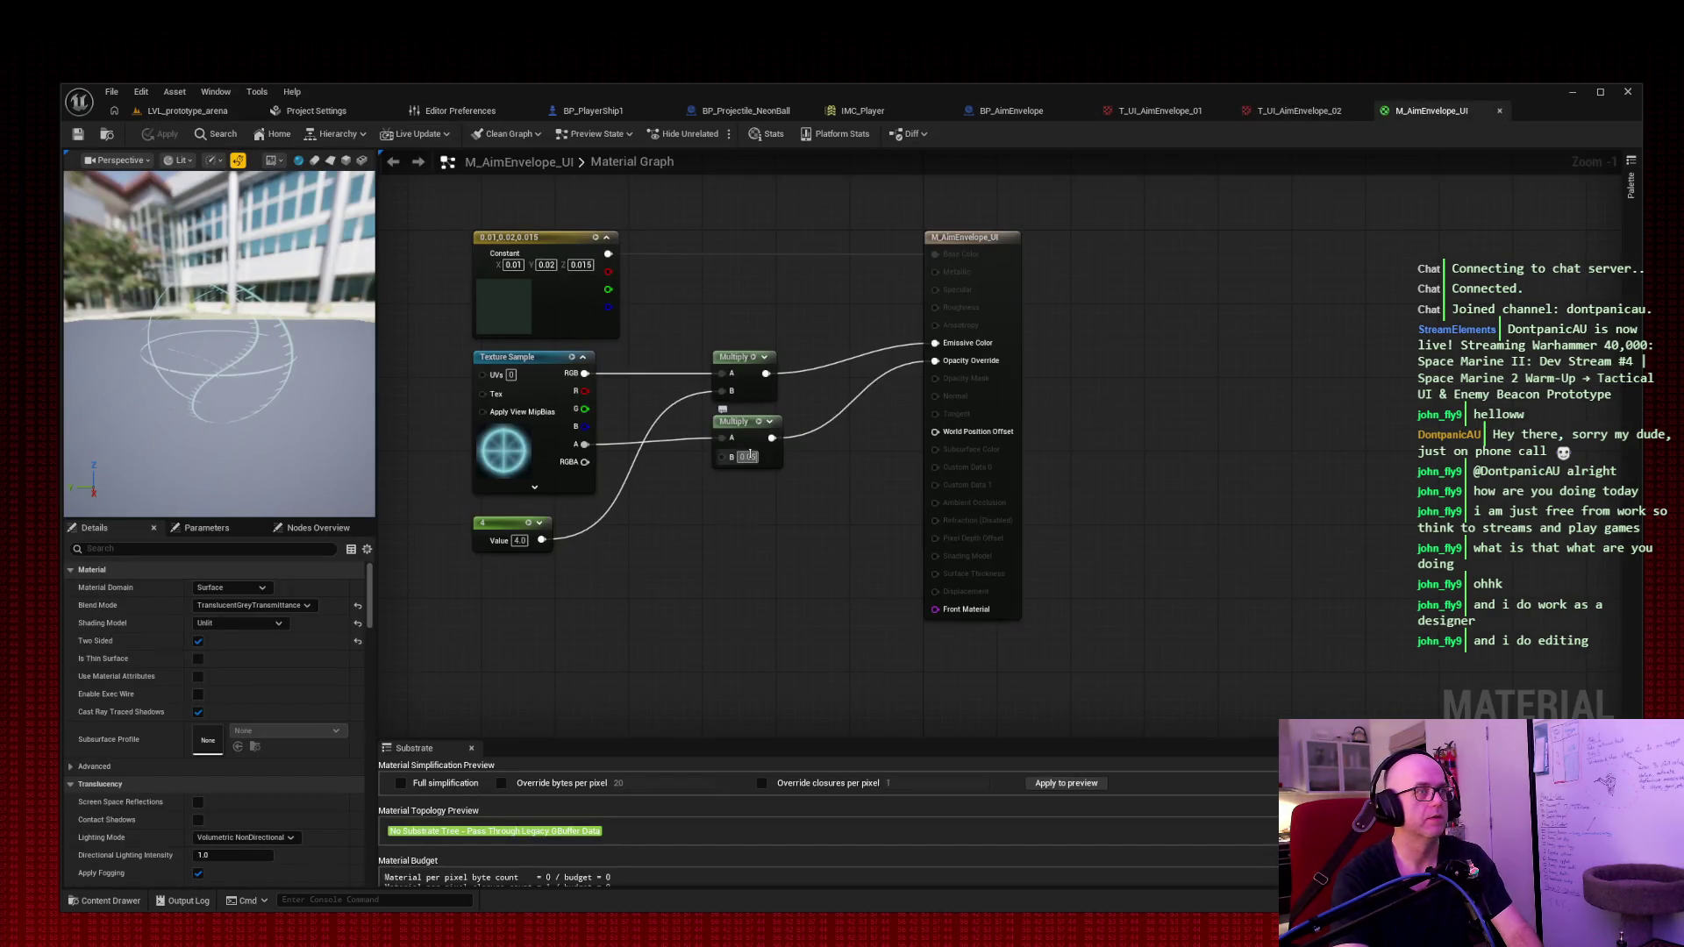
Step: Save the material with the opacity multiplier back at 0.1 and take a full-screen screenshot
{"action": "left_click", "coordinate": [746, 457]}
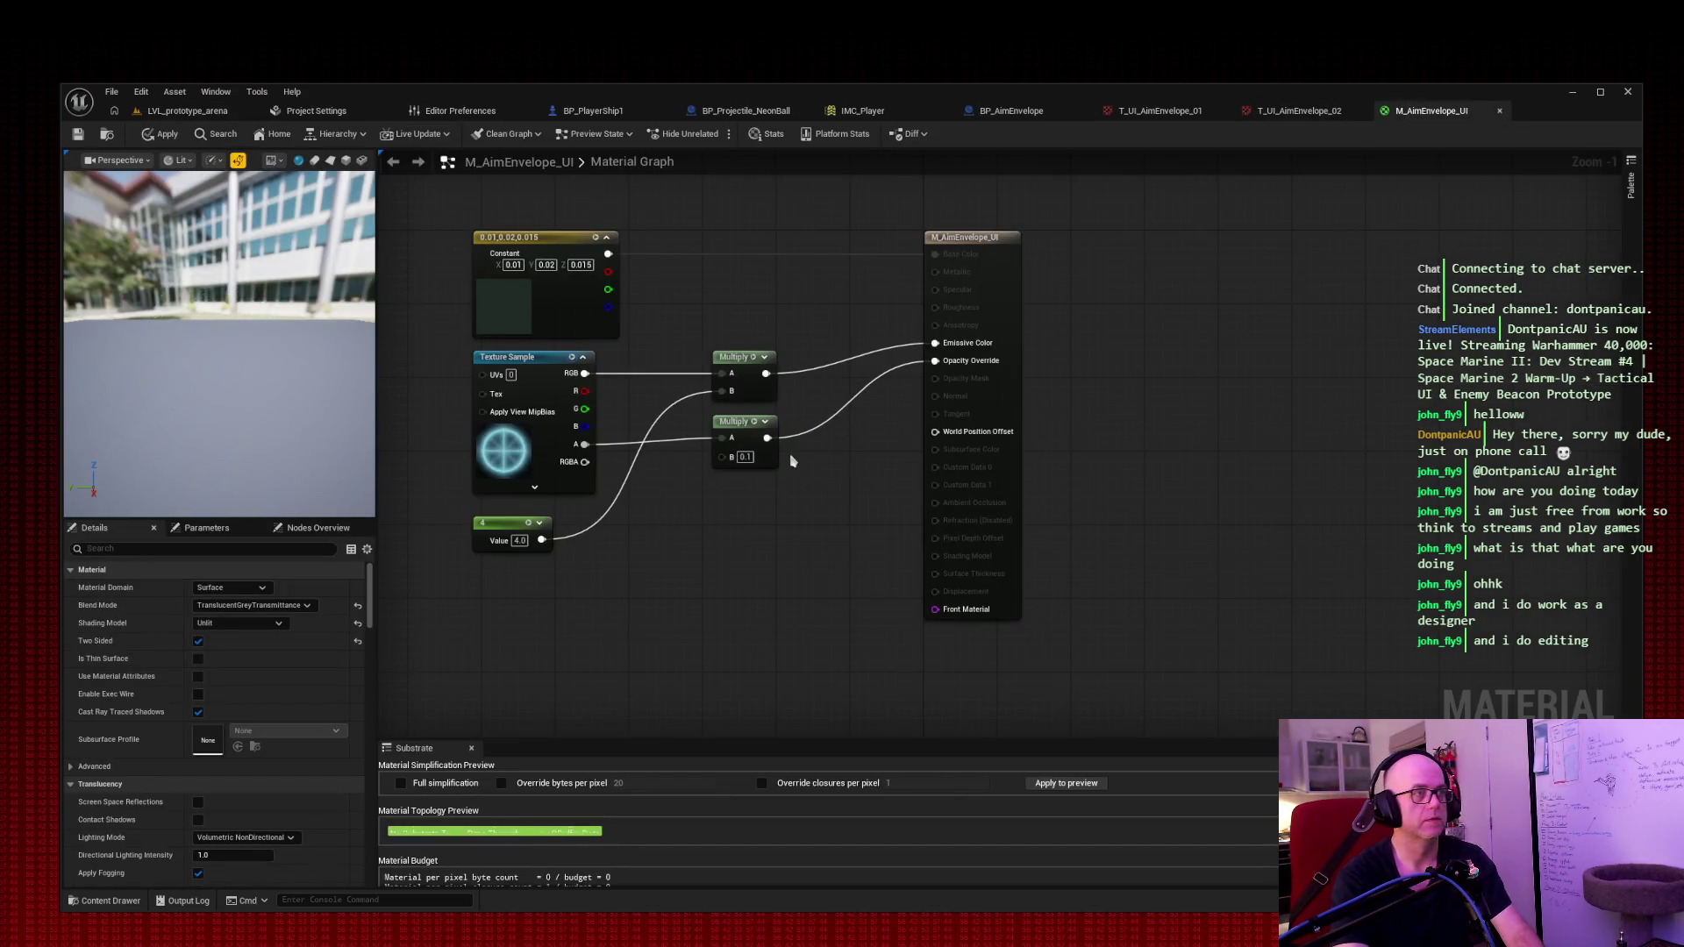
{"action": "left_click", "coordinate": [77, 133]}
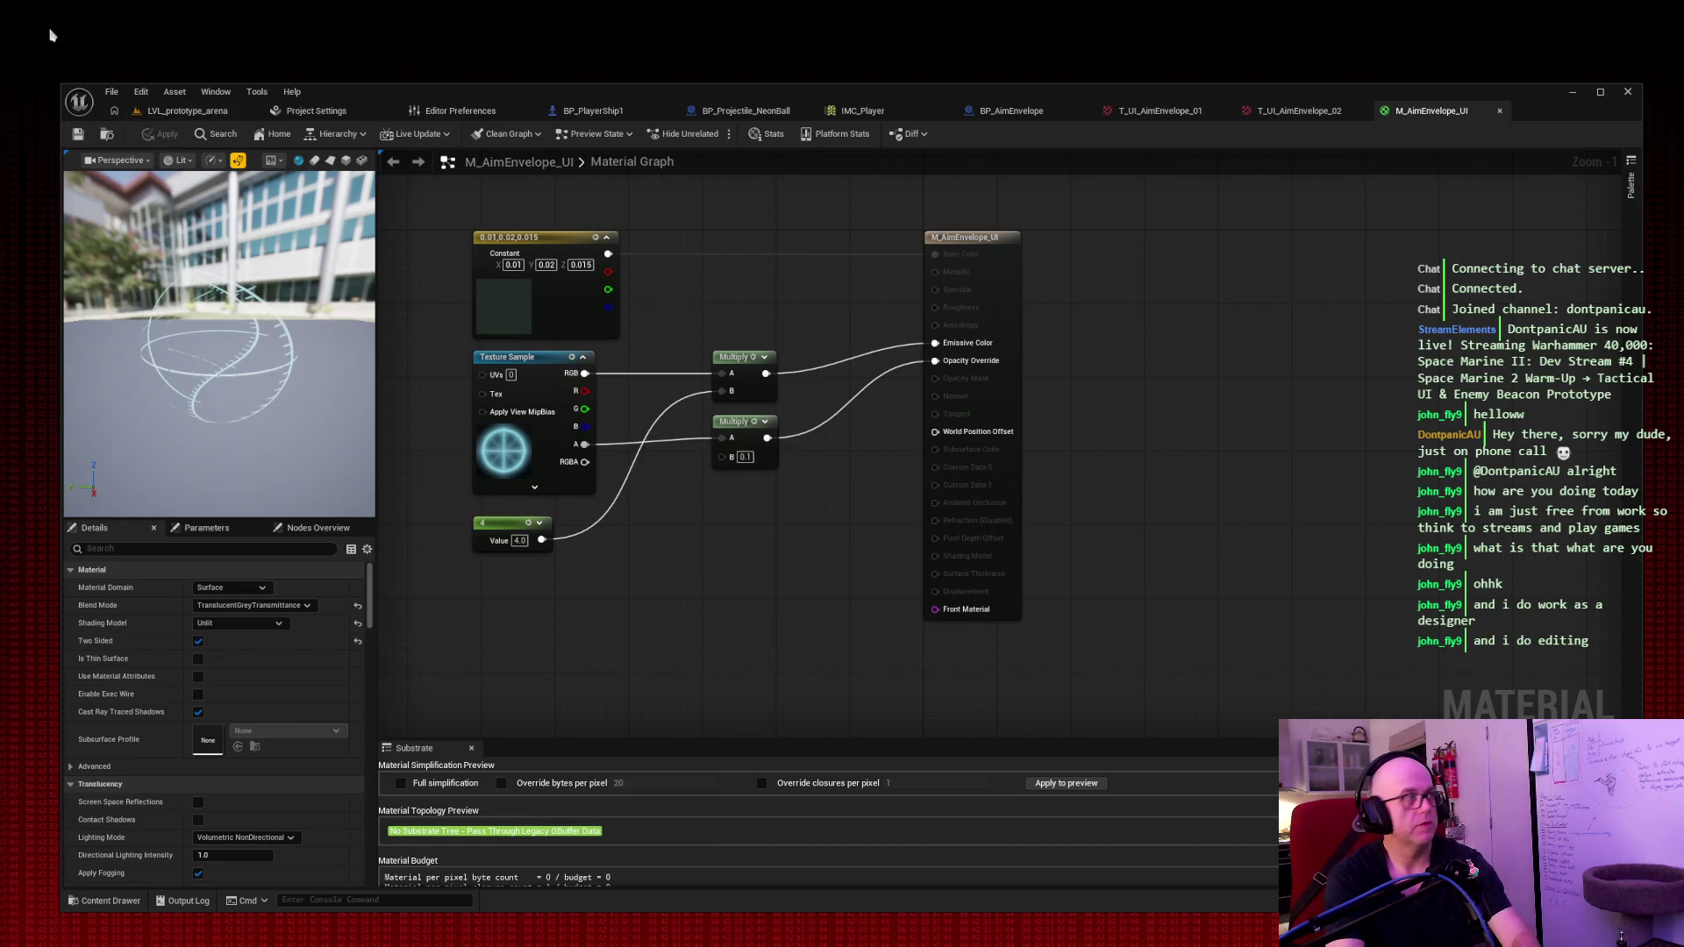
{"action": "key", "text": "Print"}
{"action": "mouse_move", "coordinate": [31, 35]}
{"action": "left_mouse_down"}
{"action": "mouse_move", "coordinate": [829, 522]}
{"action": "mouse_move", "coordinate": [1655, 927]}
{"action": "left_mouse_up"}
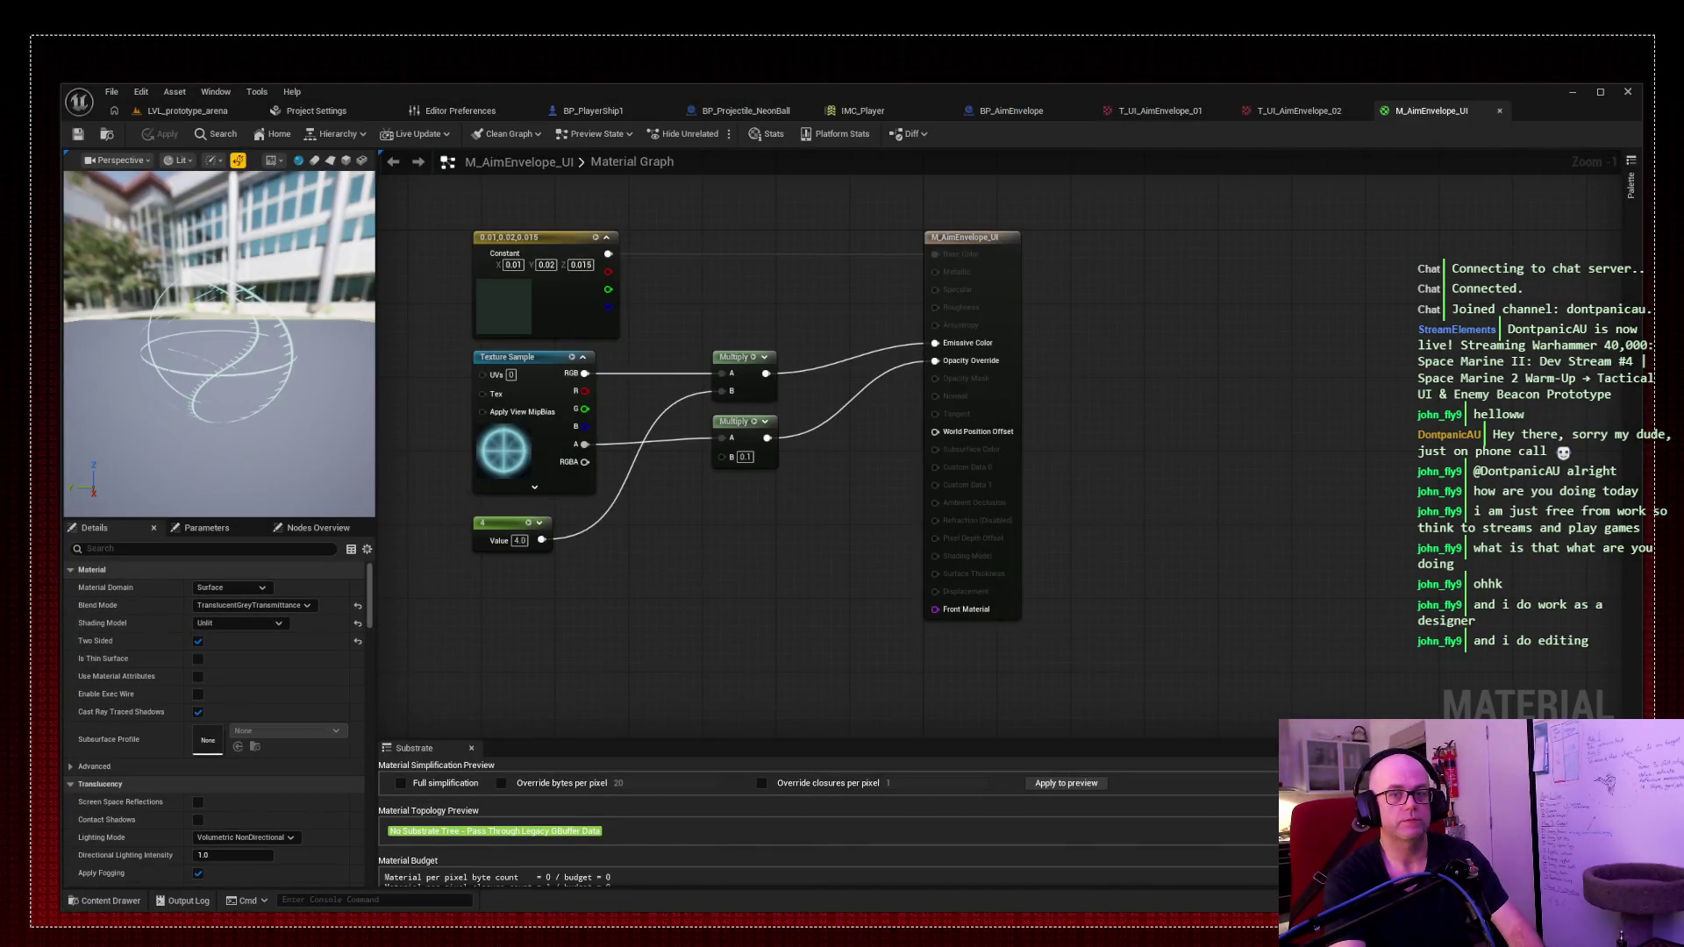
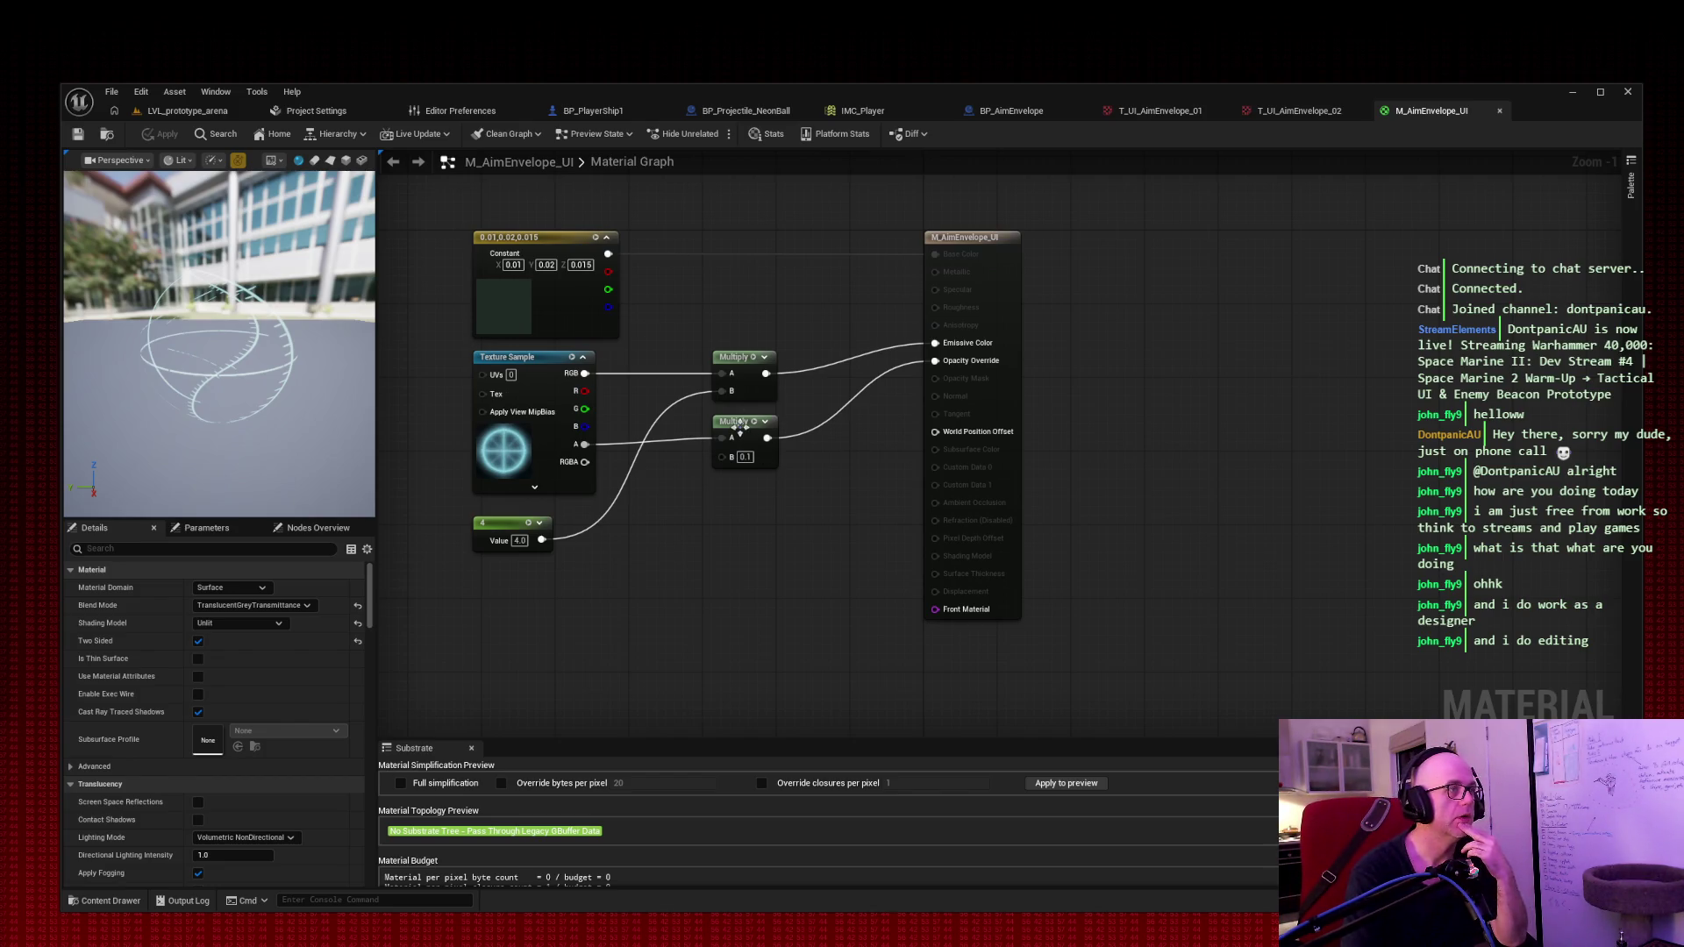
Step: Line up both Multiply nodes, set the constant 4 beside the upper one, and nudge the output right
{"action": "left_click_drag", "start_coordinate": [740, 424], "coordinate": [785, 497]}
{"action": "left_click_drag", "start_coordinate": [497, 525], "coordinate": [646, 408]}
{"action": "left_click_drag", "start_coordinate": [743, 360], "coordinate": [799, 361]}
{"action": "left_click_drag", "start_coordinate": [789, 497], "coordinate": [826, 458]}
{"action": "left_click_drag", "start_coordinate": [798, 358], "coordinate": [834, 357]}
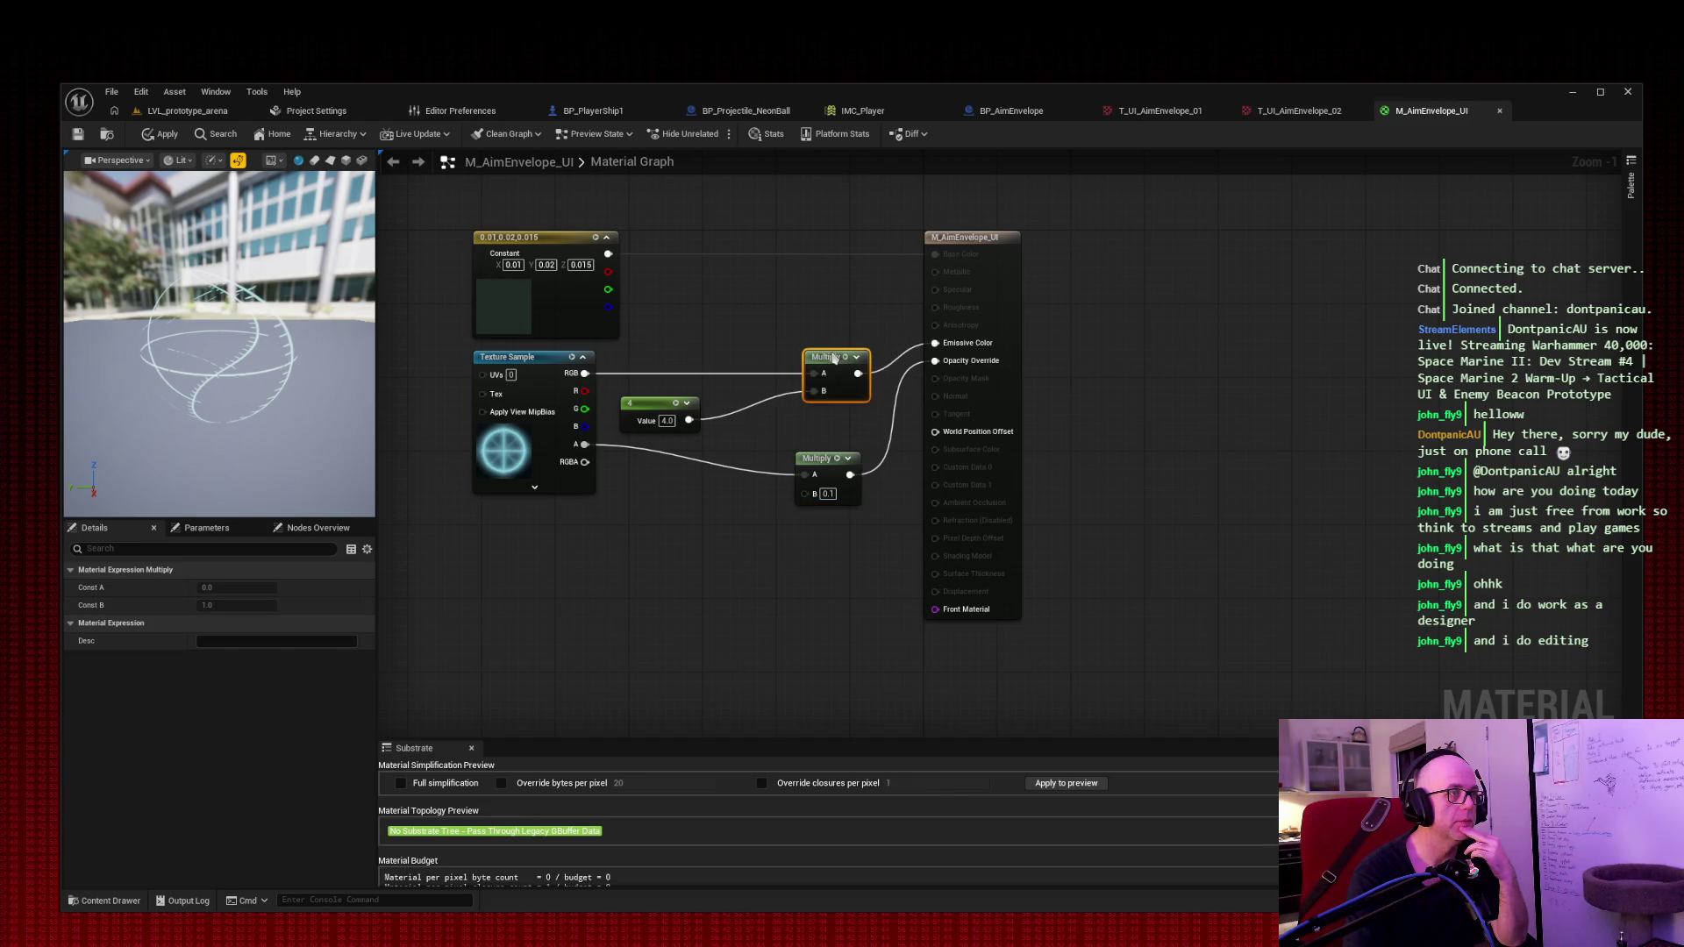
{"action": "left_click_drag", "start_coordinate": [652, 408], "coordinate": [723, 399]}
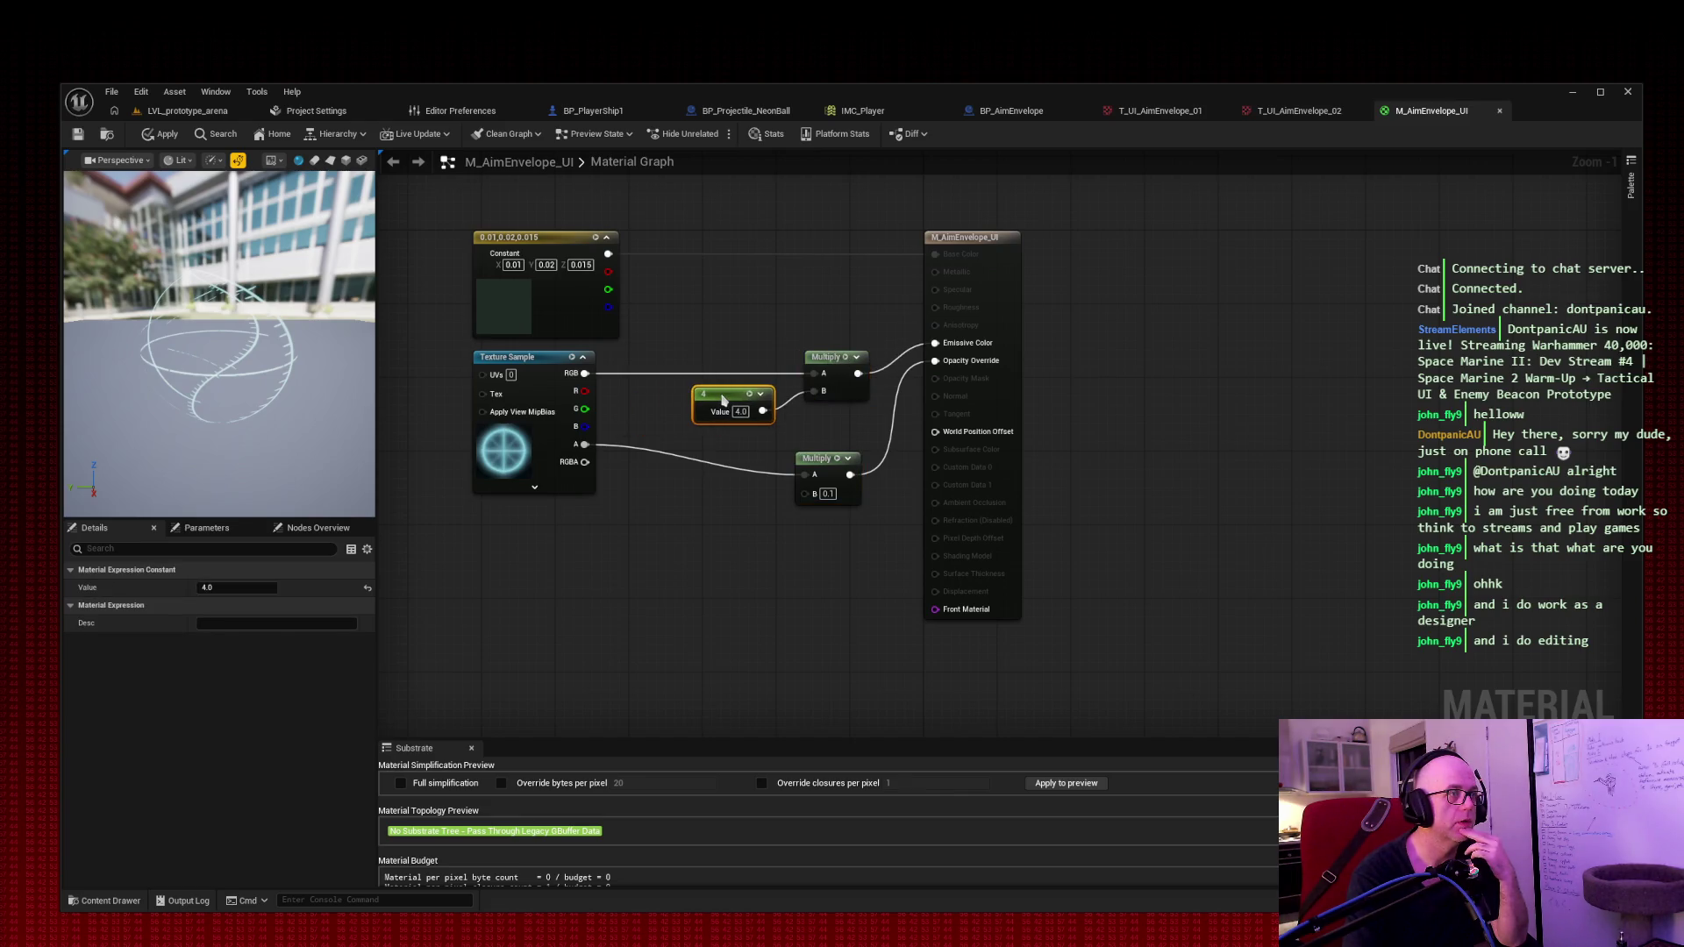
{"action": "left_click_drag", "start_coordinate": [824, 463], "coordinate": [834, 436]}
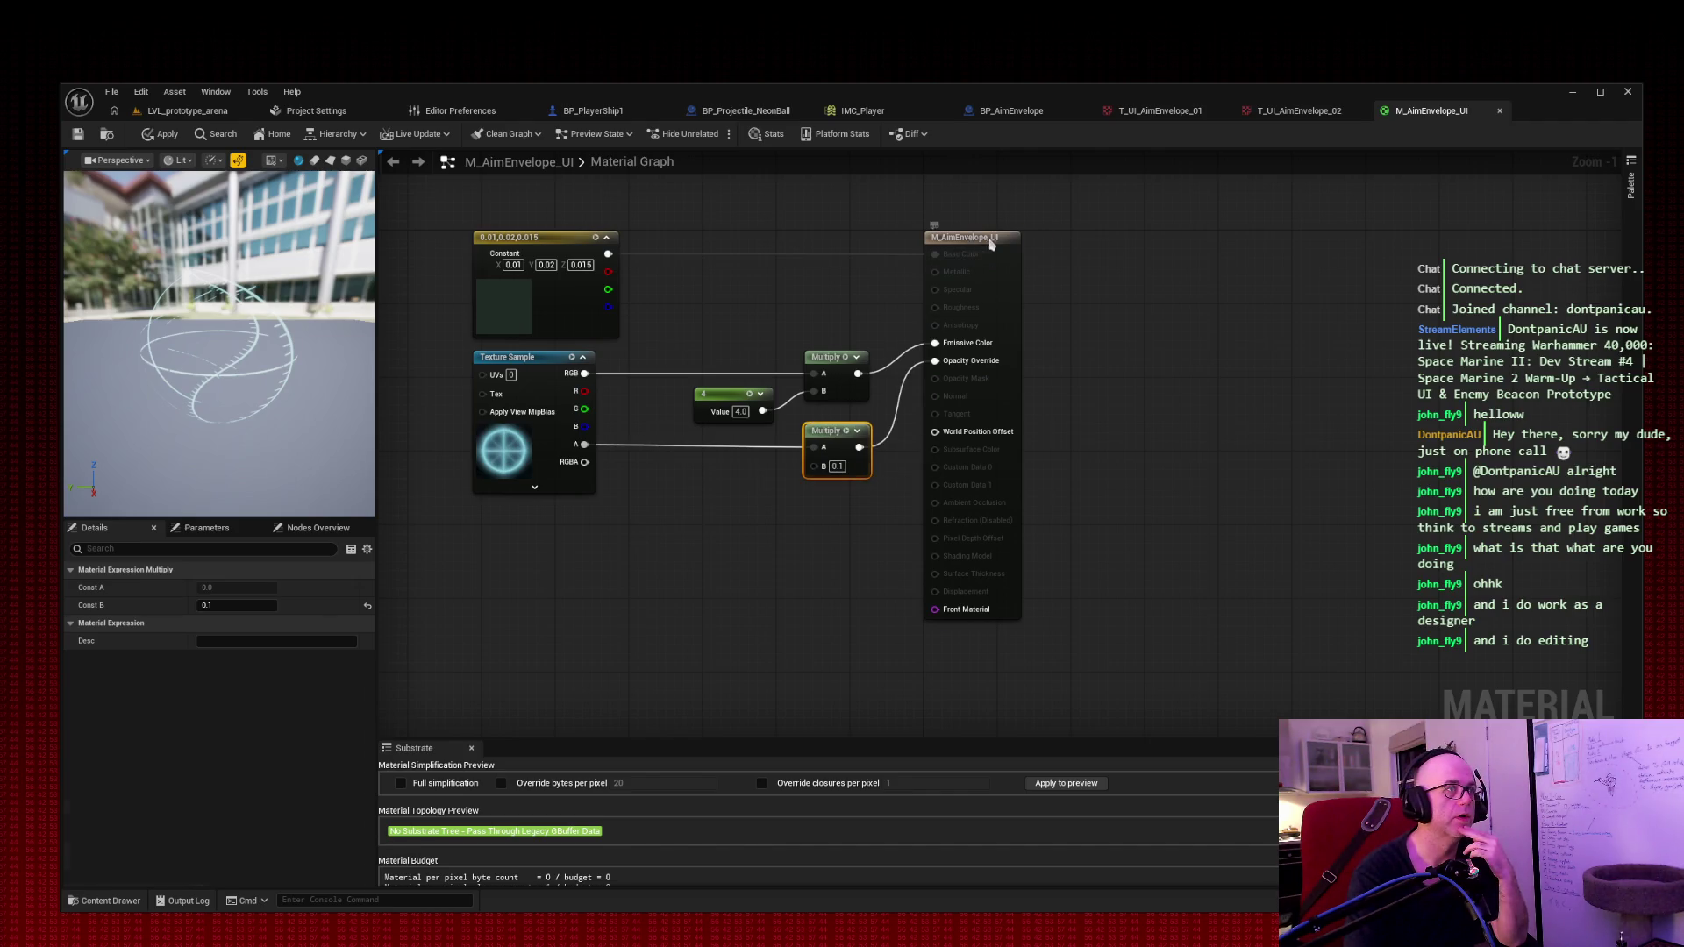
{"action": "left_click_drag", "start_coordinate": [978, 247], "coordinate": [1022, 247]}
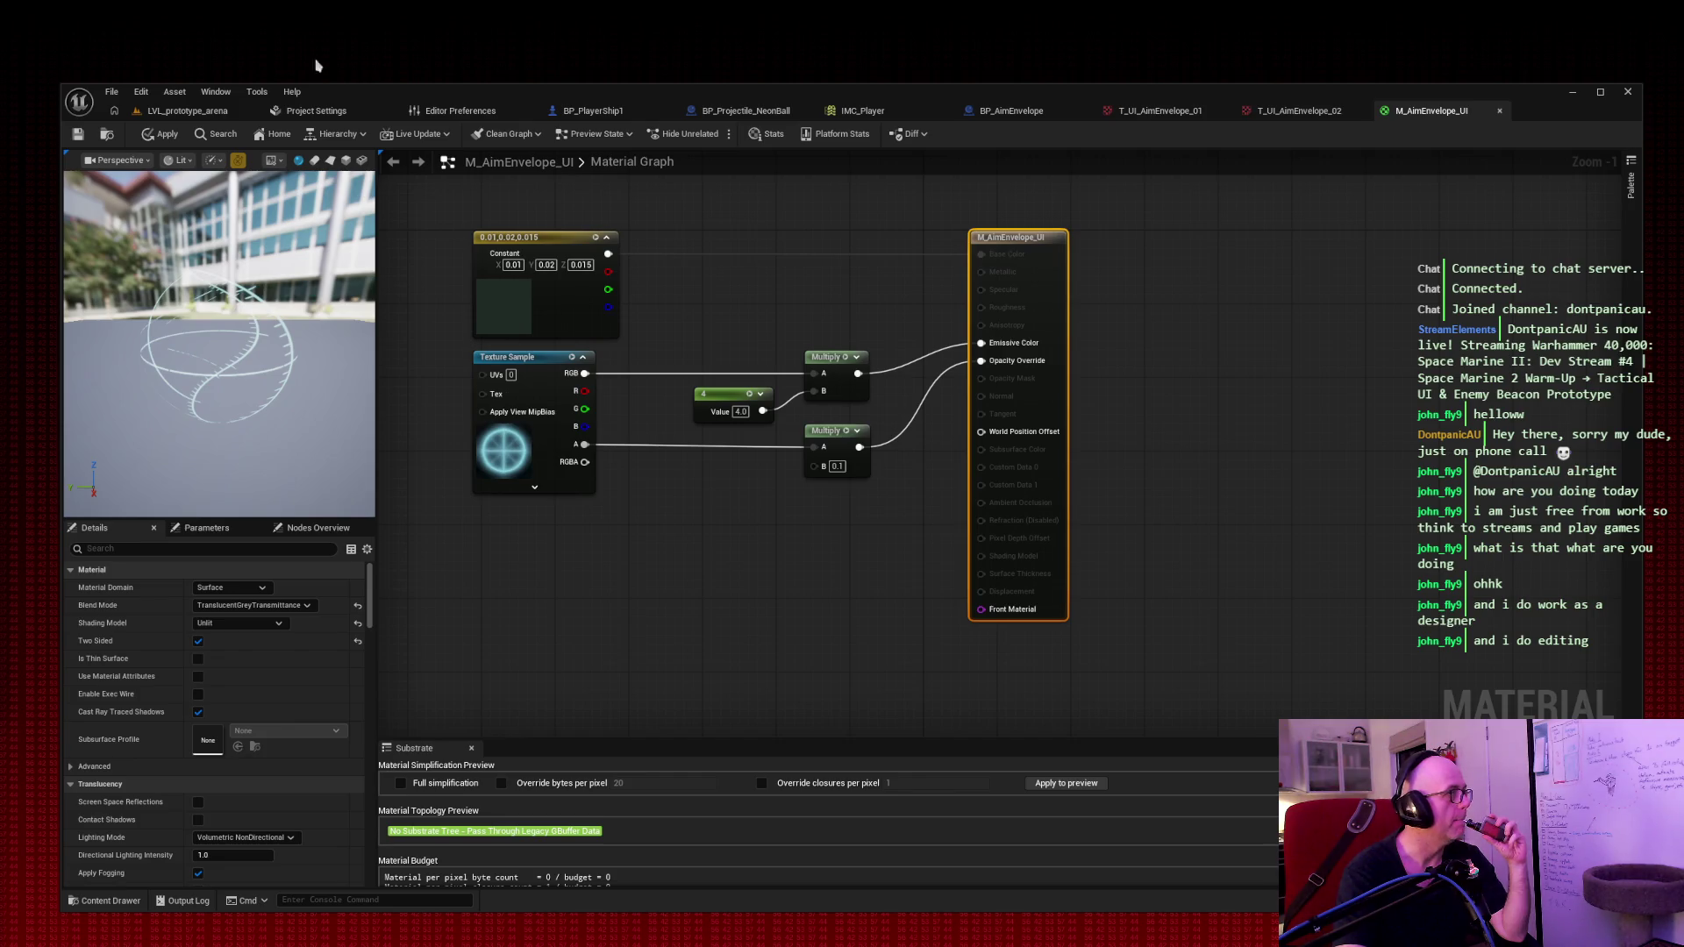
Step: Switch to BP_PlayerShip1's Event Graph and pan to the UI comment box with spawn and attach nodes
{"action": "left_click", "coordinate": [607, 115]}
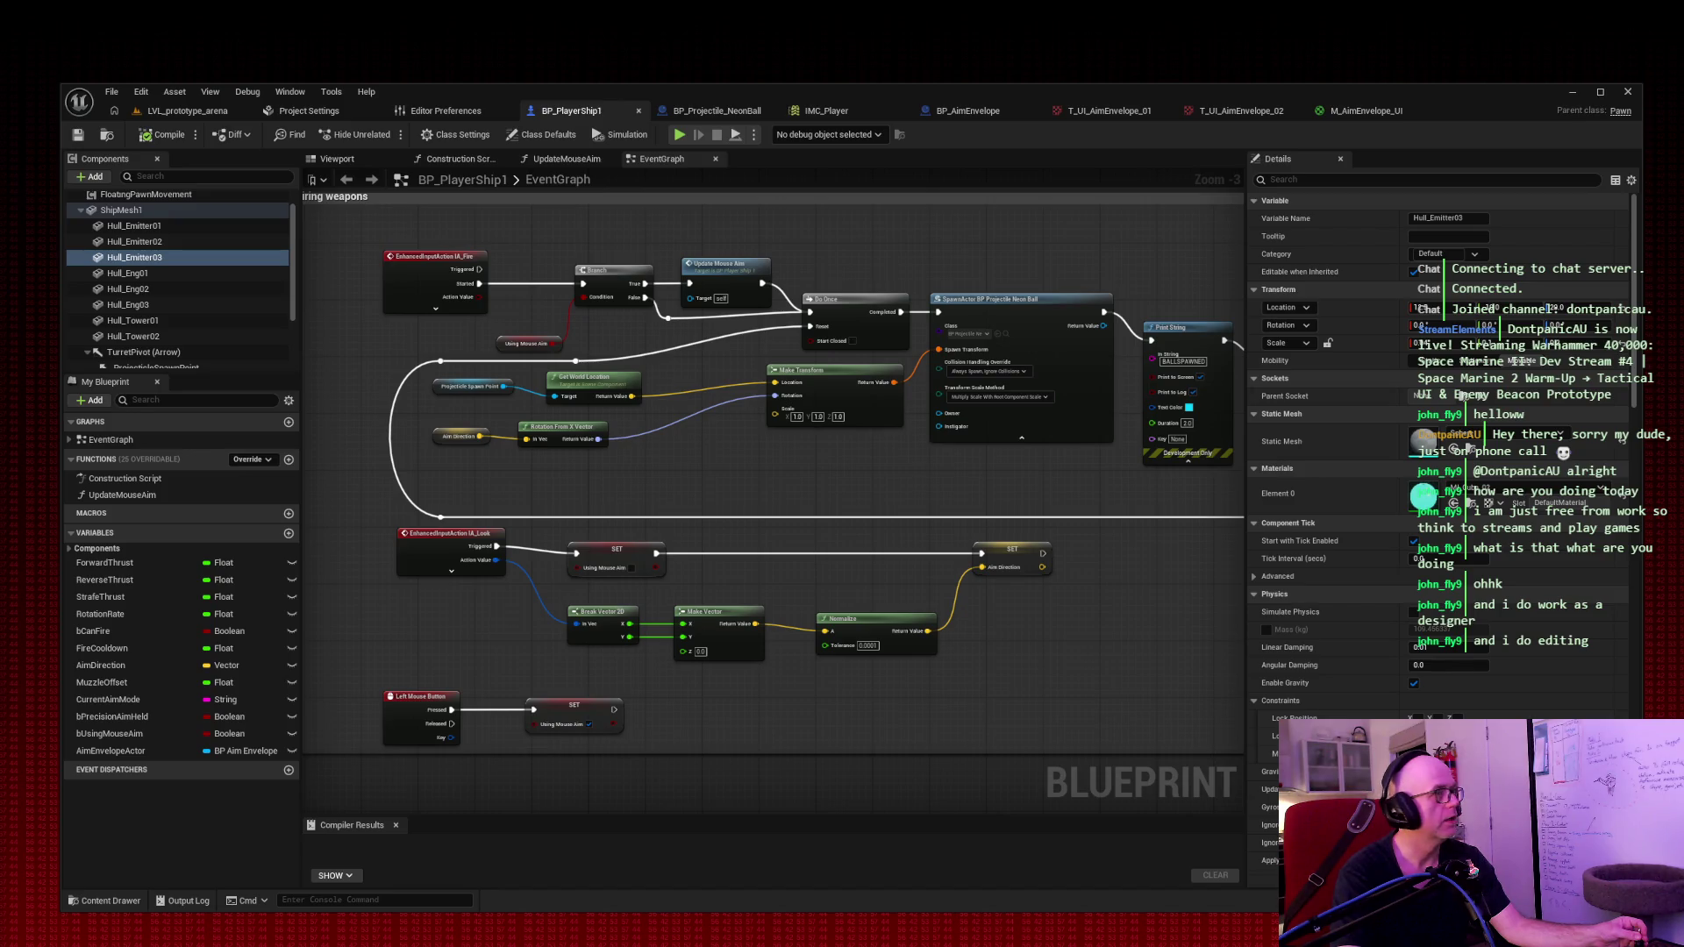
{"action": "mouse_move", "coordinate": [796, 505]}
{"action": "left_mouse_down"}
{"action": "mouse_move", "coordinate": [736, 492]}
{"action": "mouse_move", "coordinate": [1079, 326]}
{"action": "mouse_move", "coordinate": [504, 650]}
{"action": "mouse_move", "coordinate": [646, 672]}
{"action": "mouse_move", "coordinate": [642, 621]}
{"action": "left_mouse_up"}
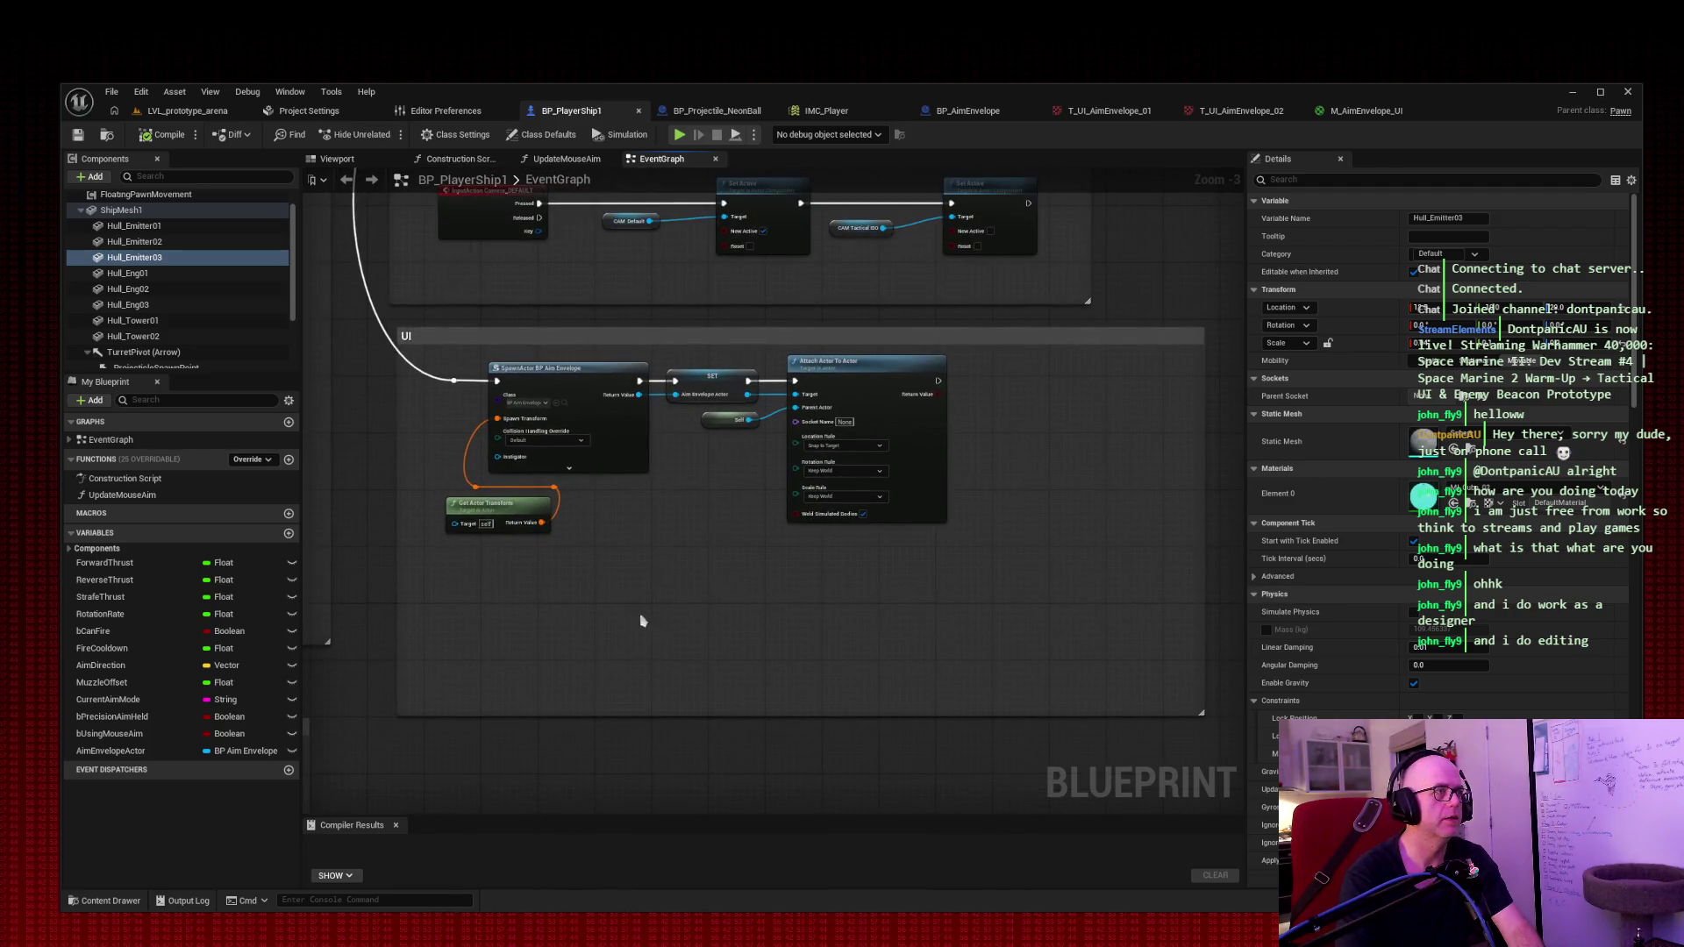
{"action": "scroll", "coordinate": [645, 580], "scroll_direction": "up", "scroll_amount": 1}
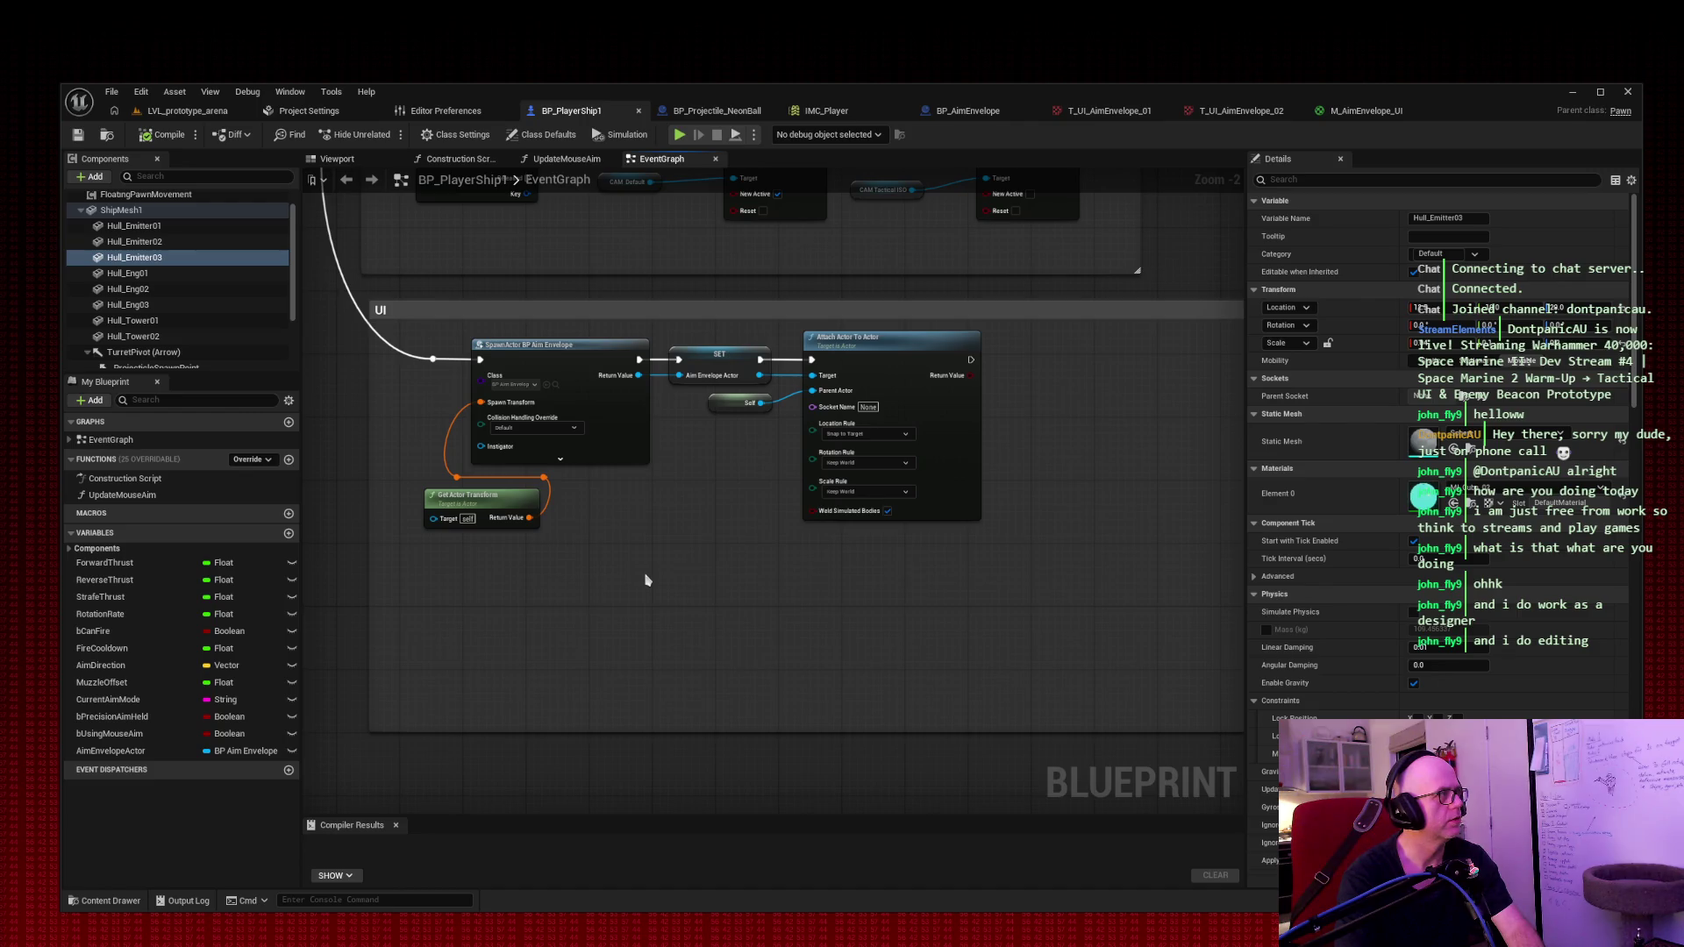
Step: Review the BeginPlay nodes, then move Attach Actor To Actor about 200 px right of SET
{"action": "mouse_move", "coordinate": [646, 578]}
{"action": "left_mouse_down"}
{"action": "mouse_move", "coordinate": [594, 696]}
{"action": "mouse_move", "coordinate": [582, 562]}
{"action": "left_mouse_up"}
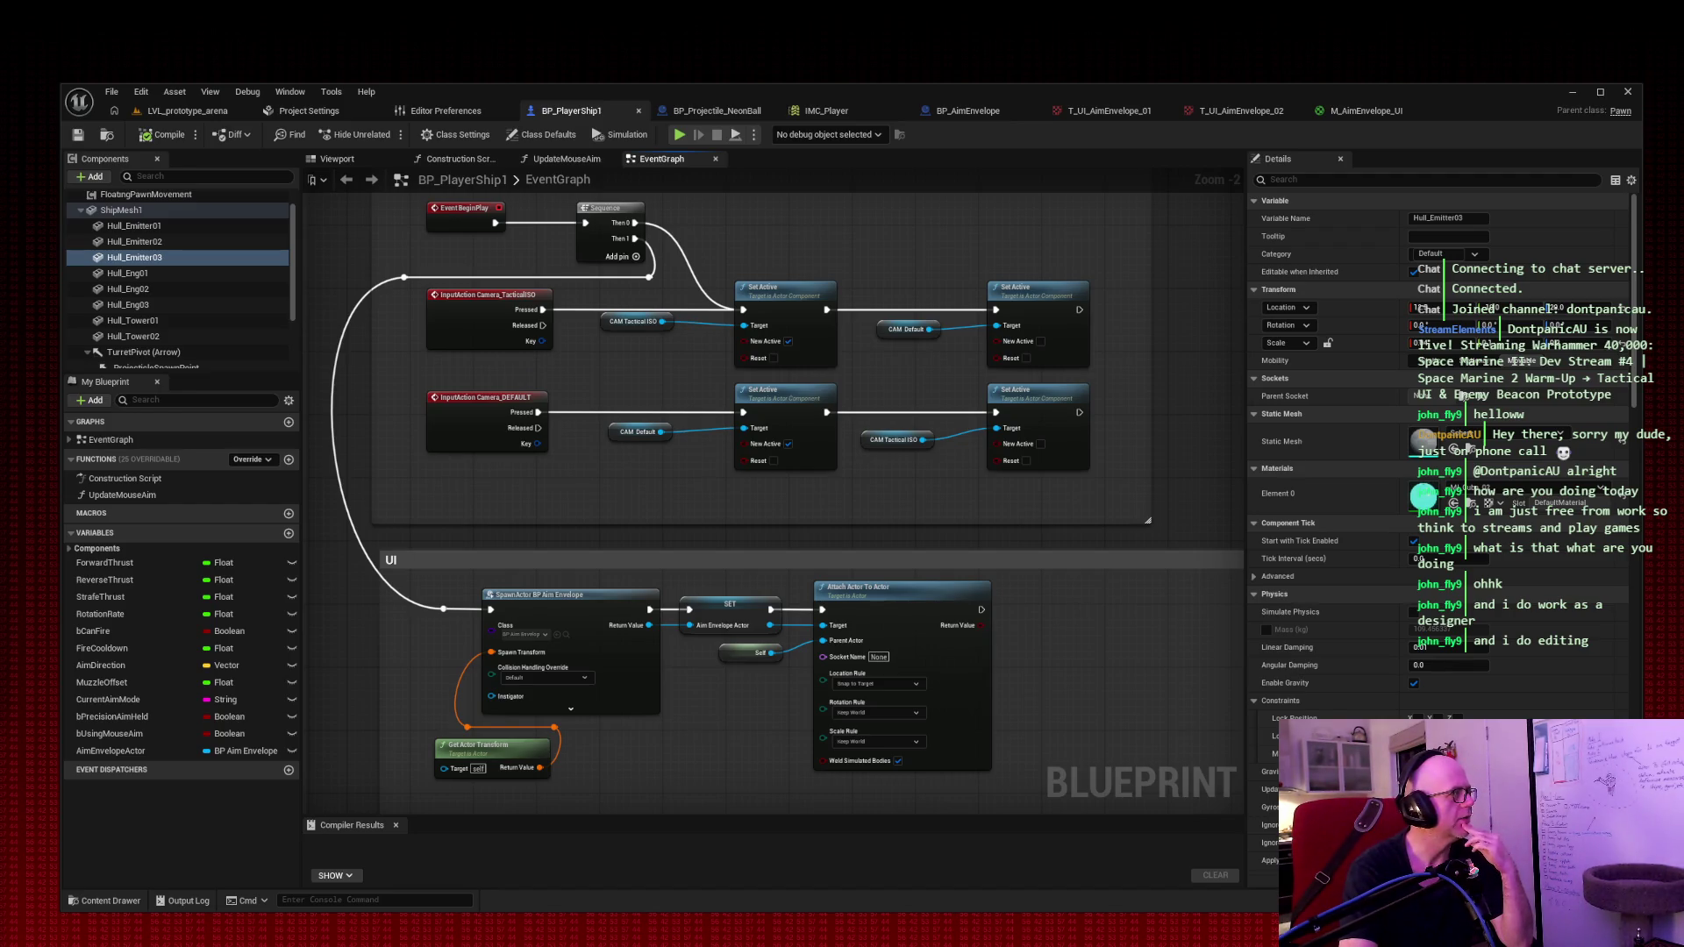
{"action": "mouse_move", "coordinate": [969, 545]}
{"action": "left_mouse_down"}
{"action": "mouse_move", "coordinate": [973, 437]}
{"action": "mouse_move", "coordinate": [946, 312]}
{"action": "left_mouse_up"}
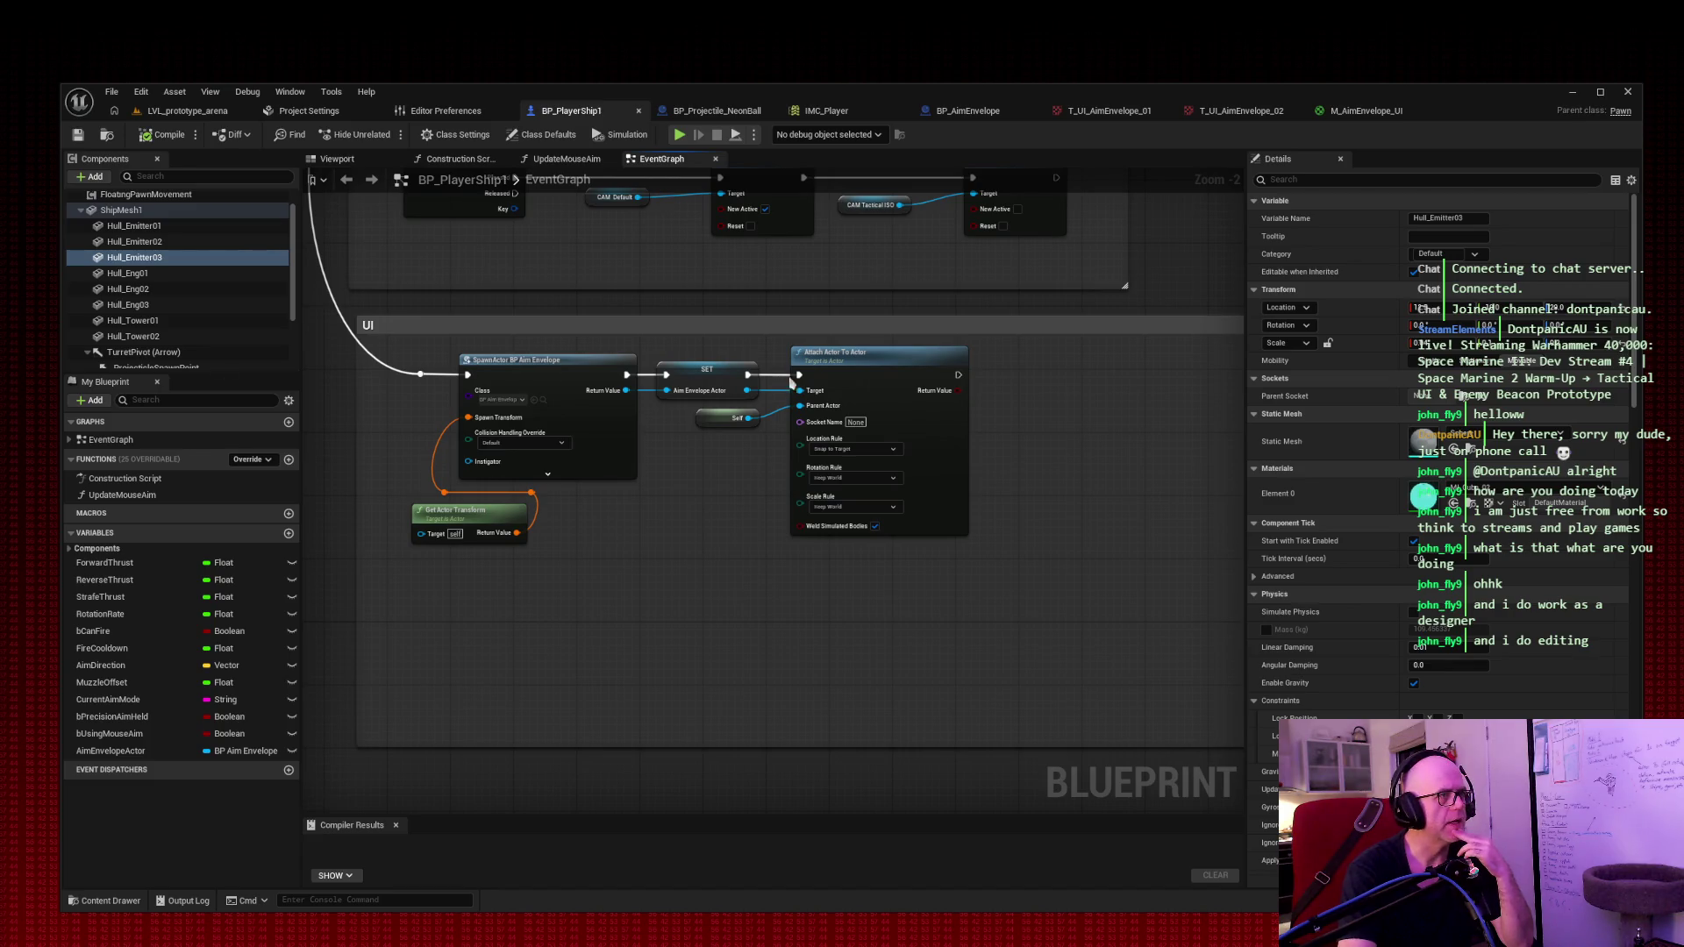
{"action": "left_click_drag", "start_coordinate": [881, 357], "coordinate": [1068, 357]}
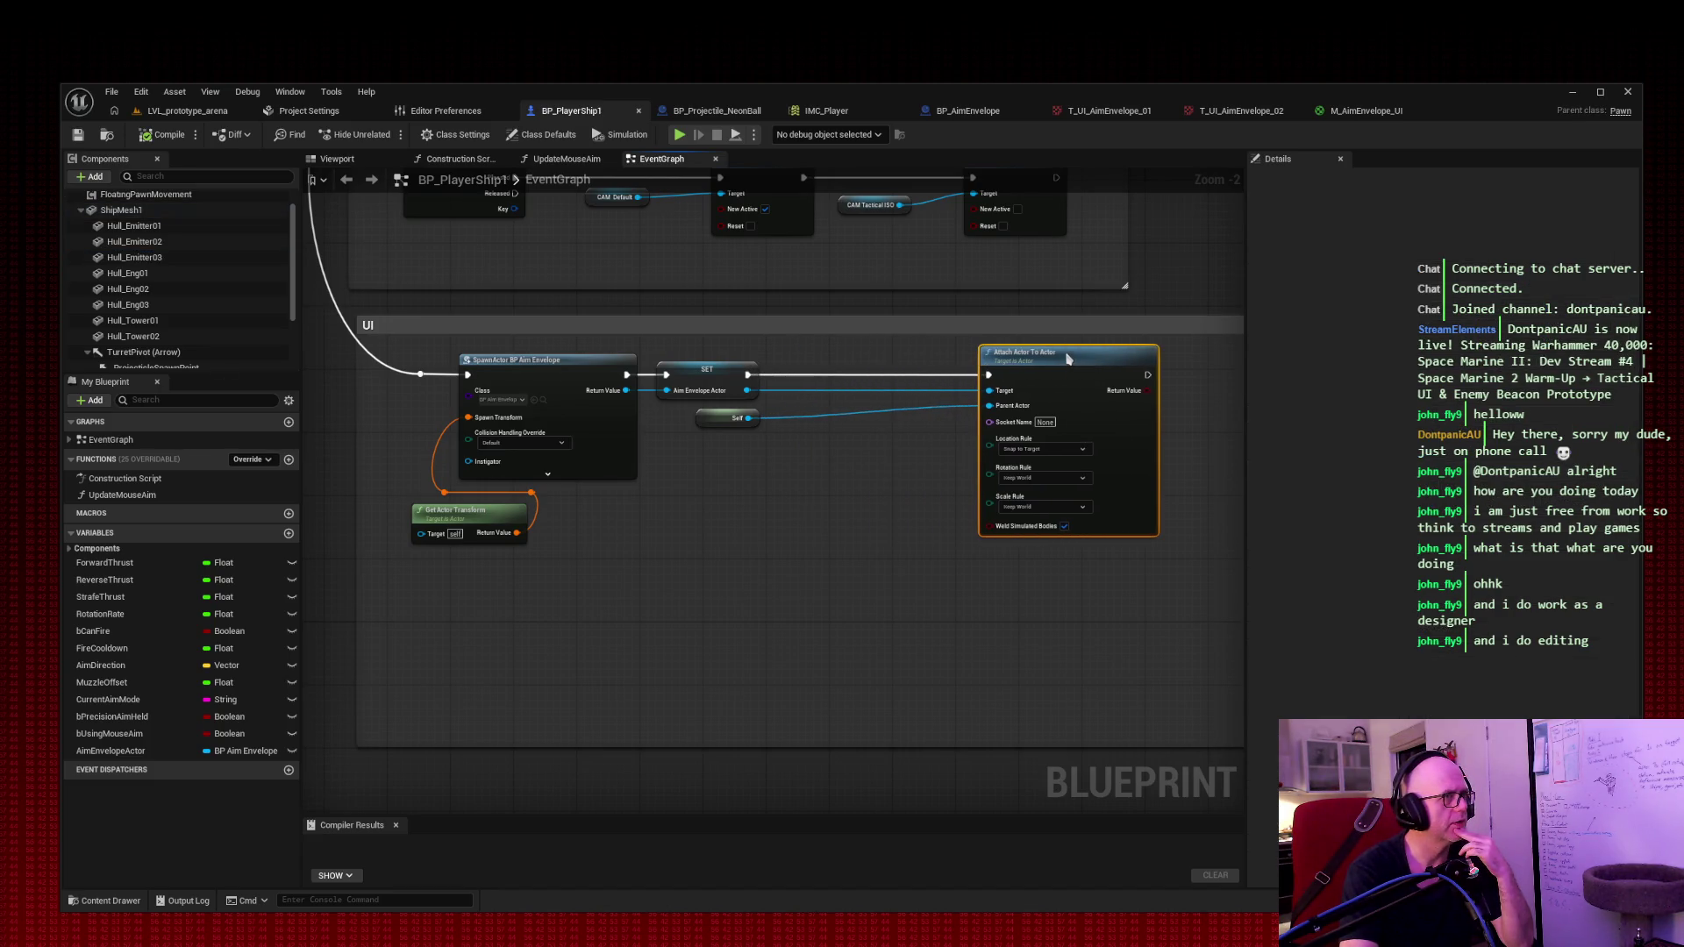